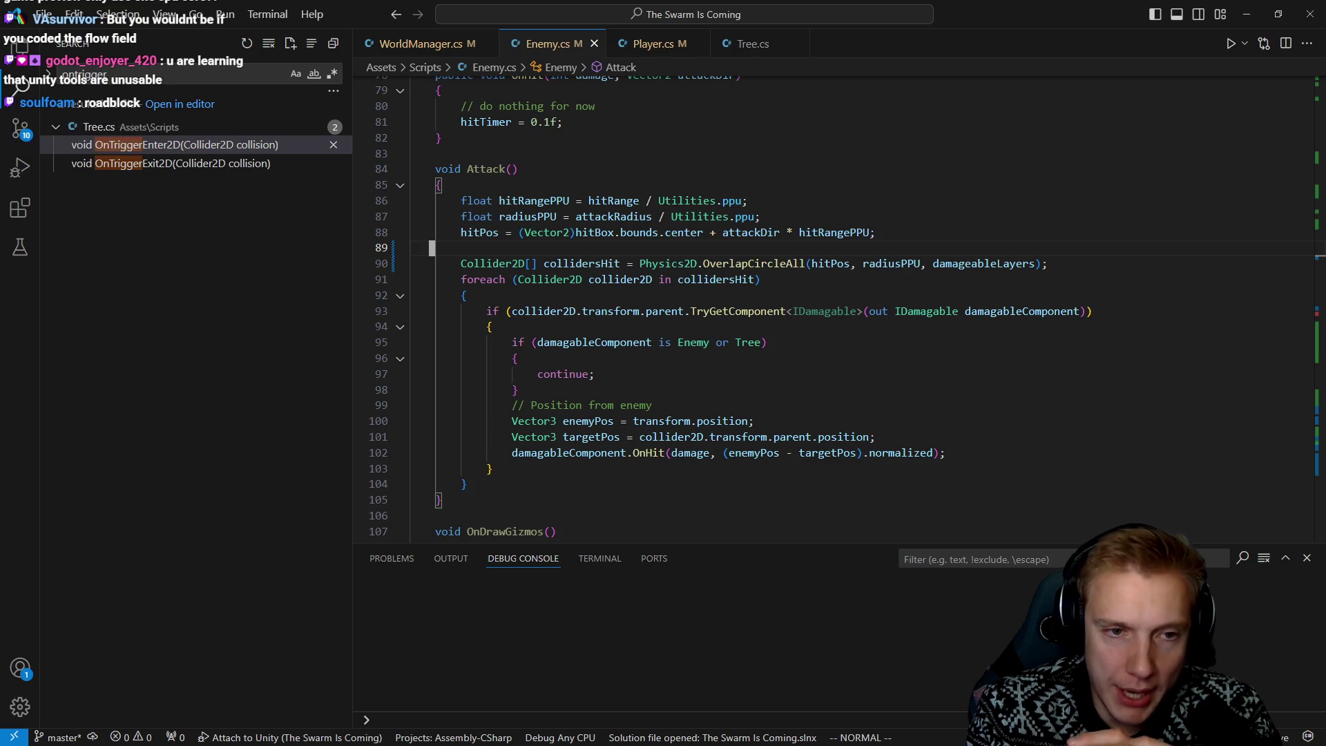
Select the Attack method's body, then clear the selection
click(460, 200)
key(v)
key(bracketright)
key(braceright)
click(509, 488)
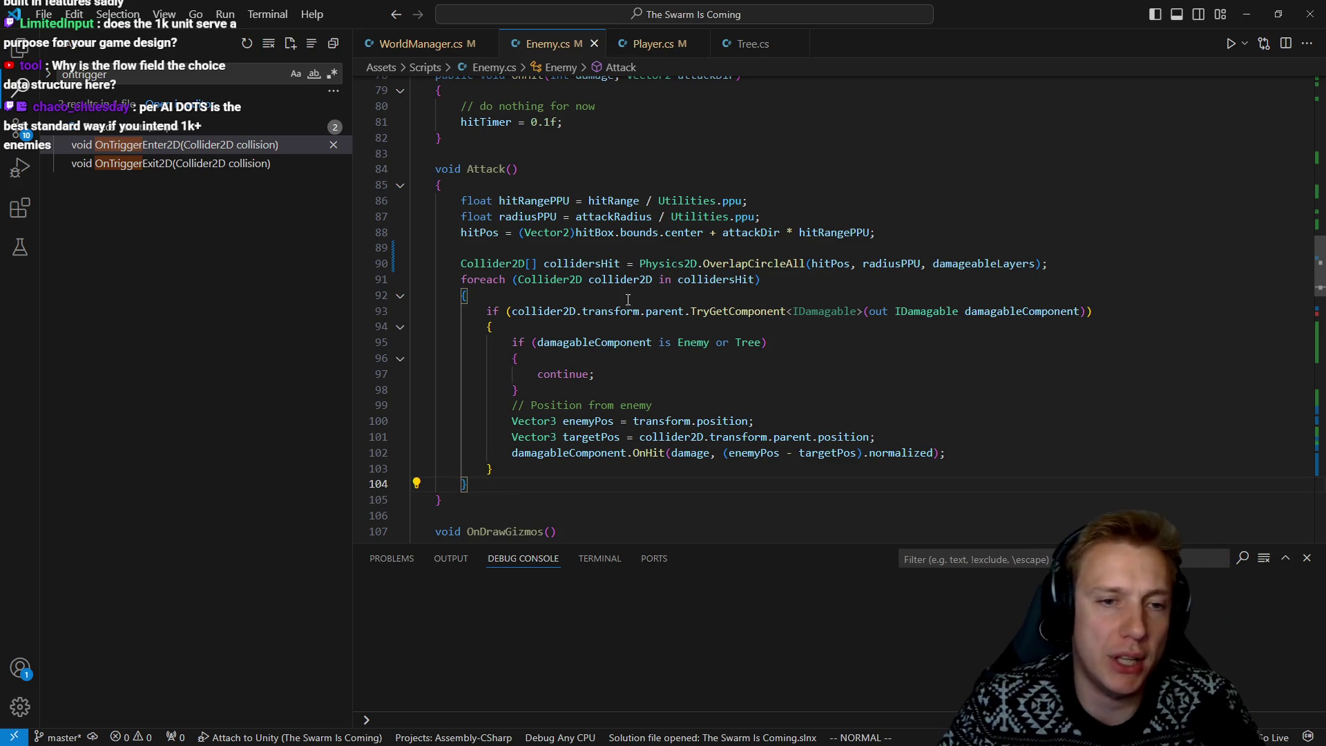
Delete the stray Physics3 line above the Collider2D check and save Enemy.cs
click(654, 263)
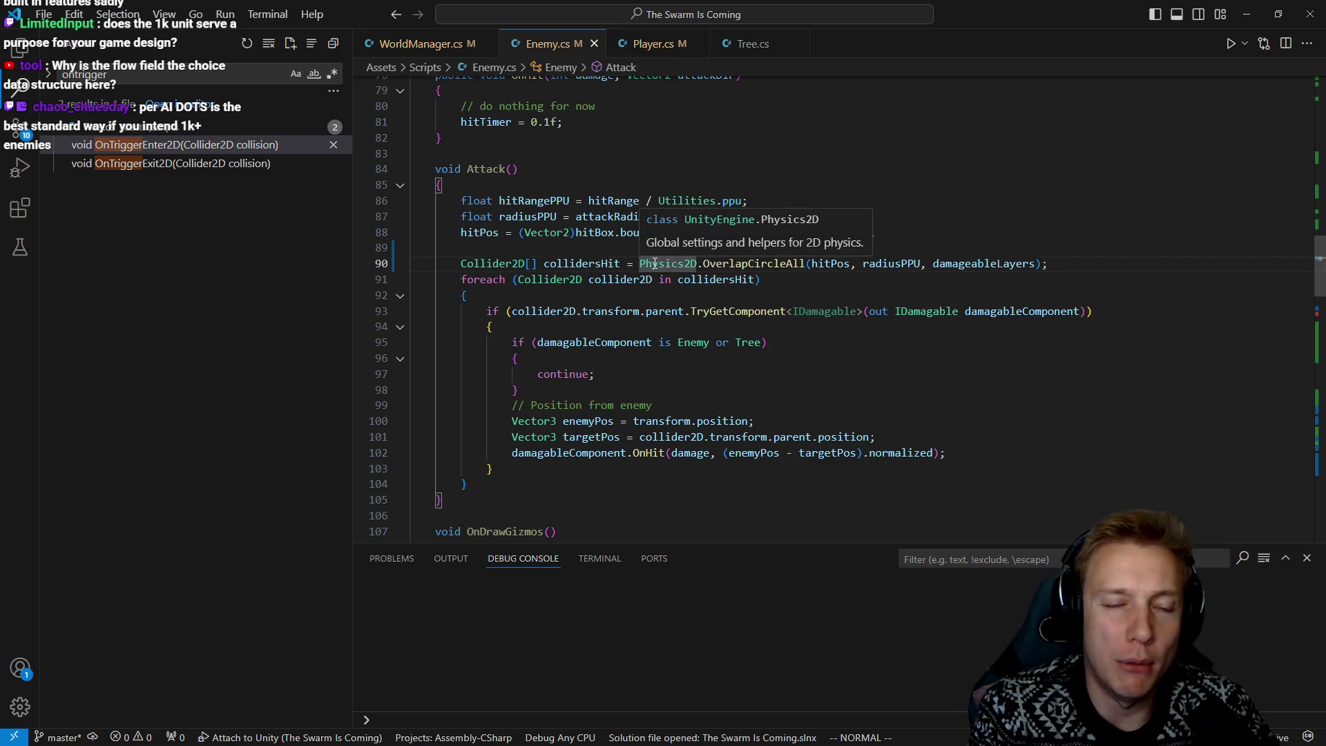
key(shift+o)
text(P)
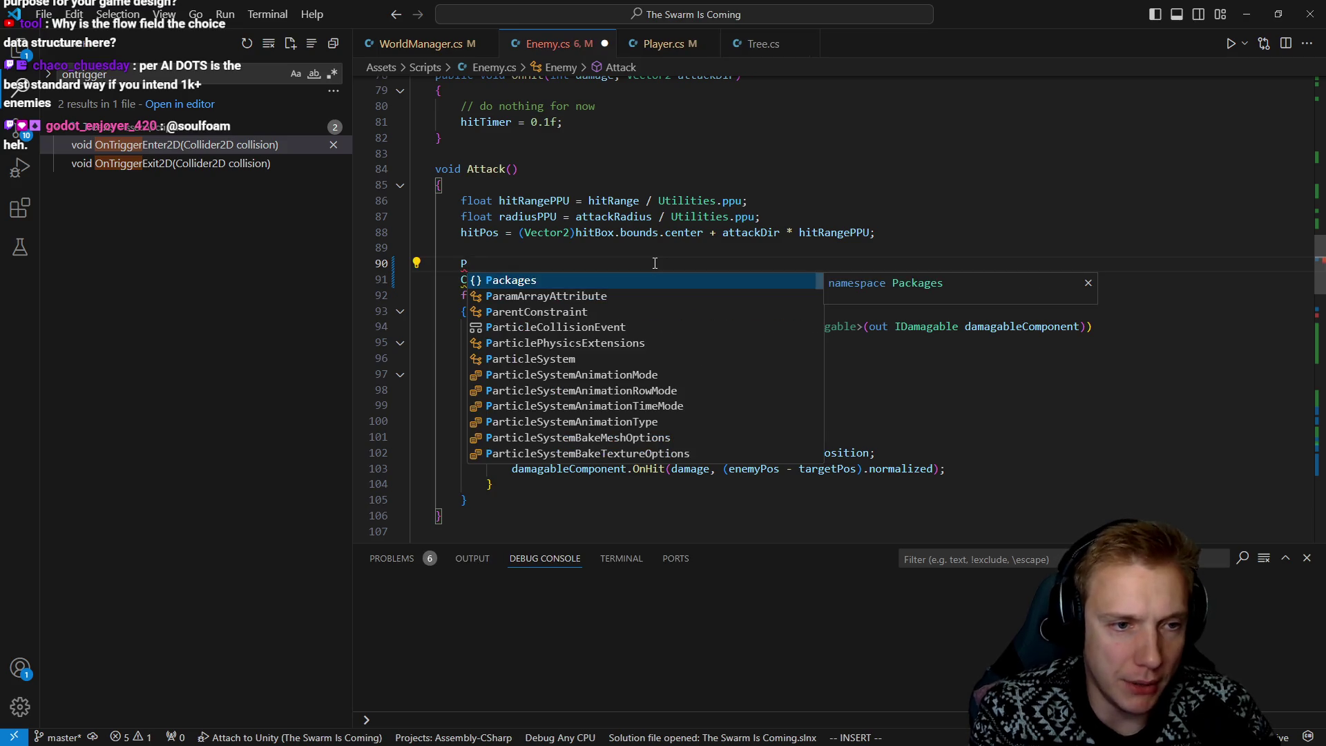
text(hysics3)
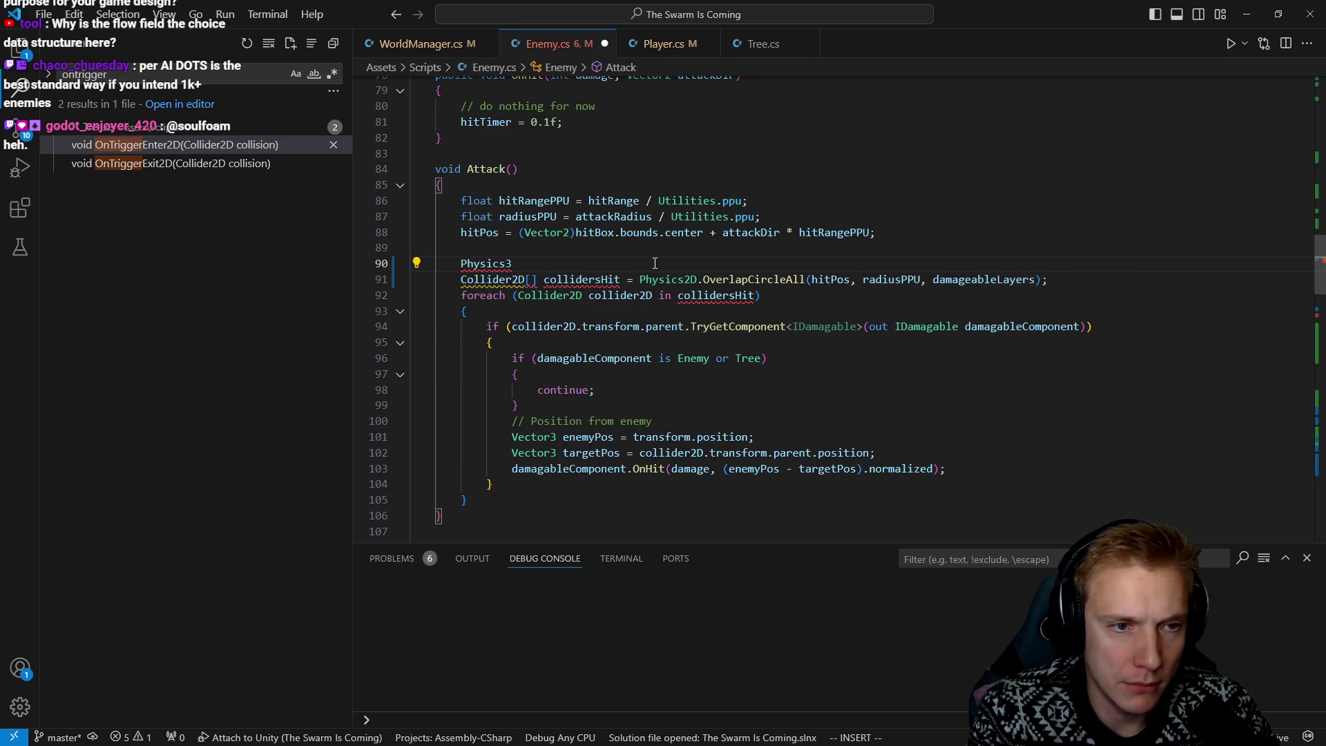
key(BackSpace)
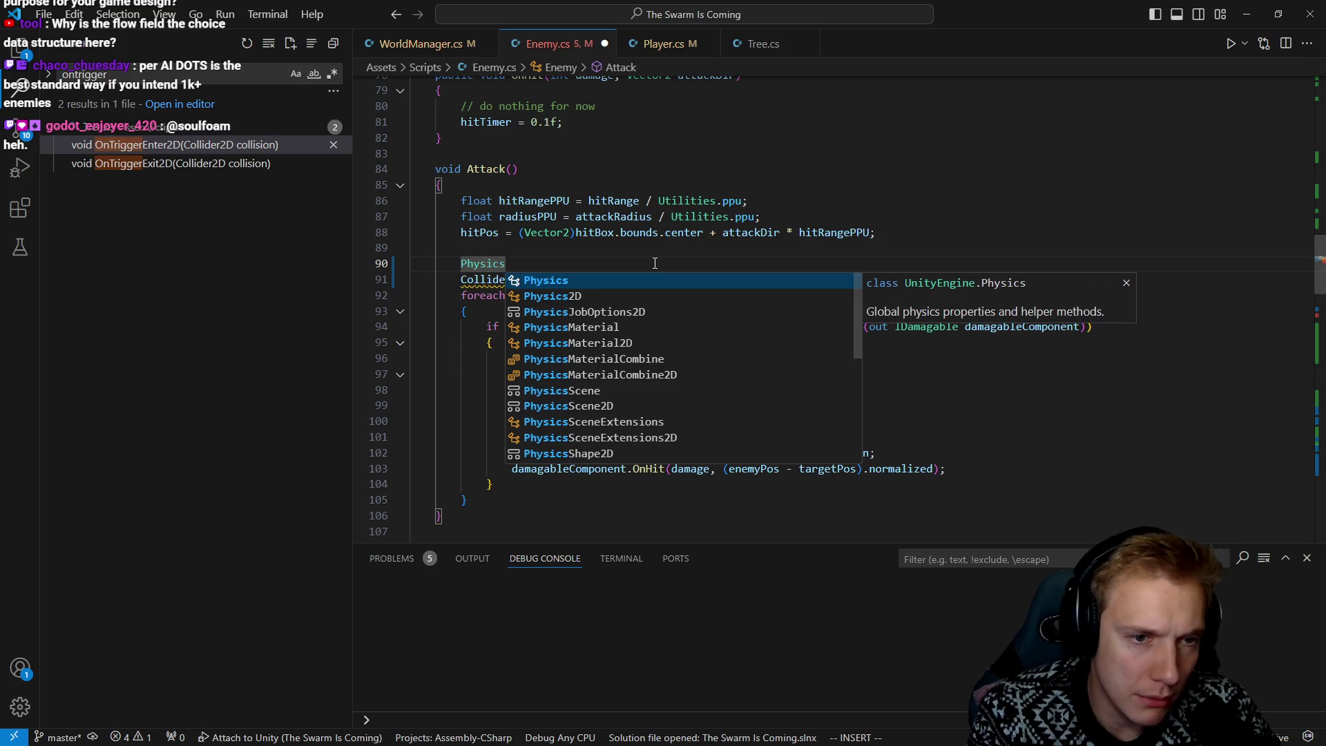
text(3)
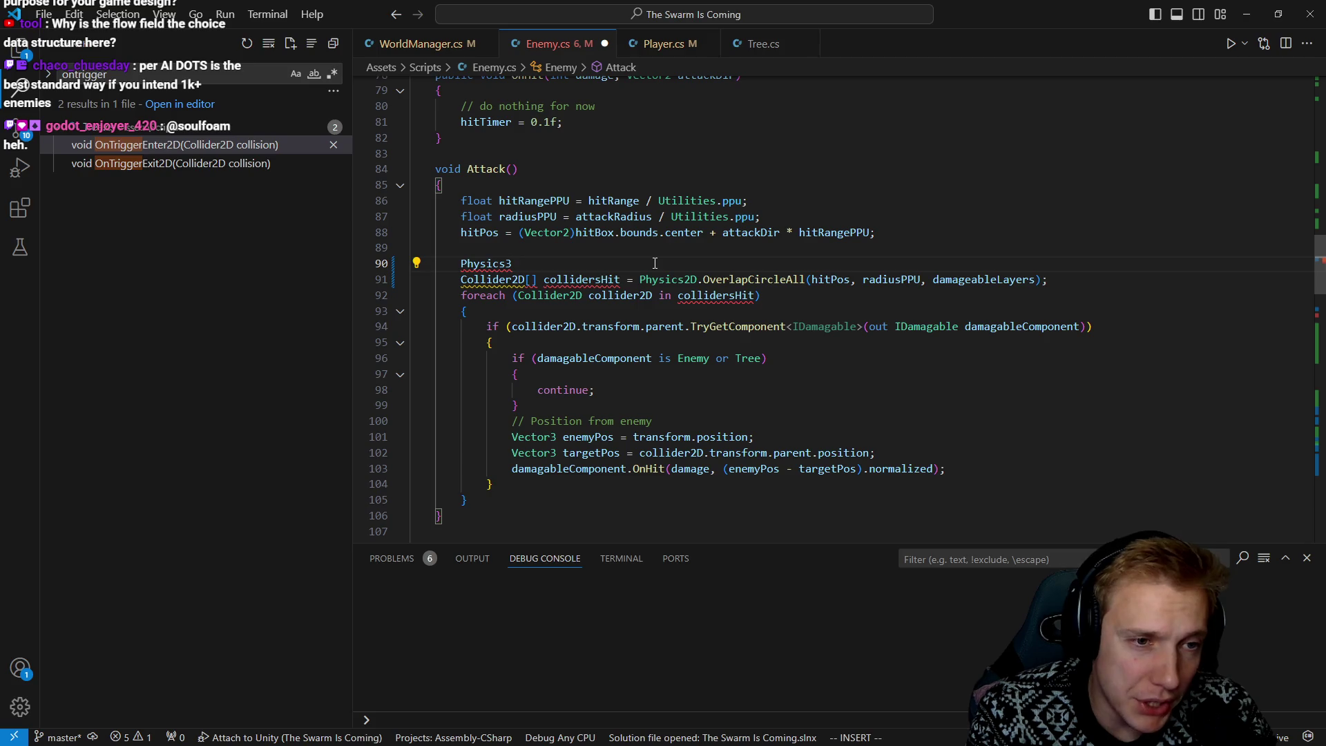
key(Escape)
key(d)
key(d)
key(ctrl+s)
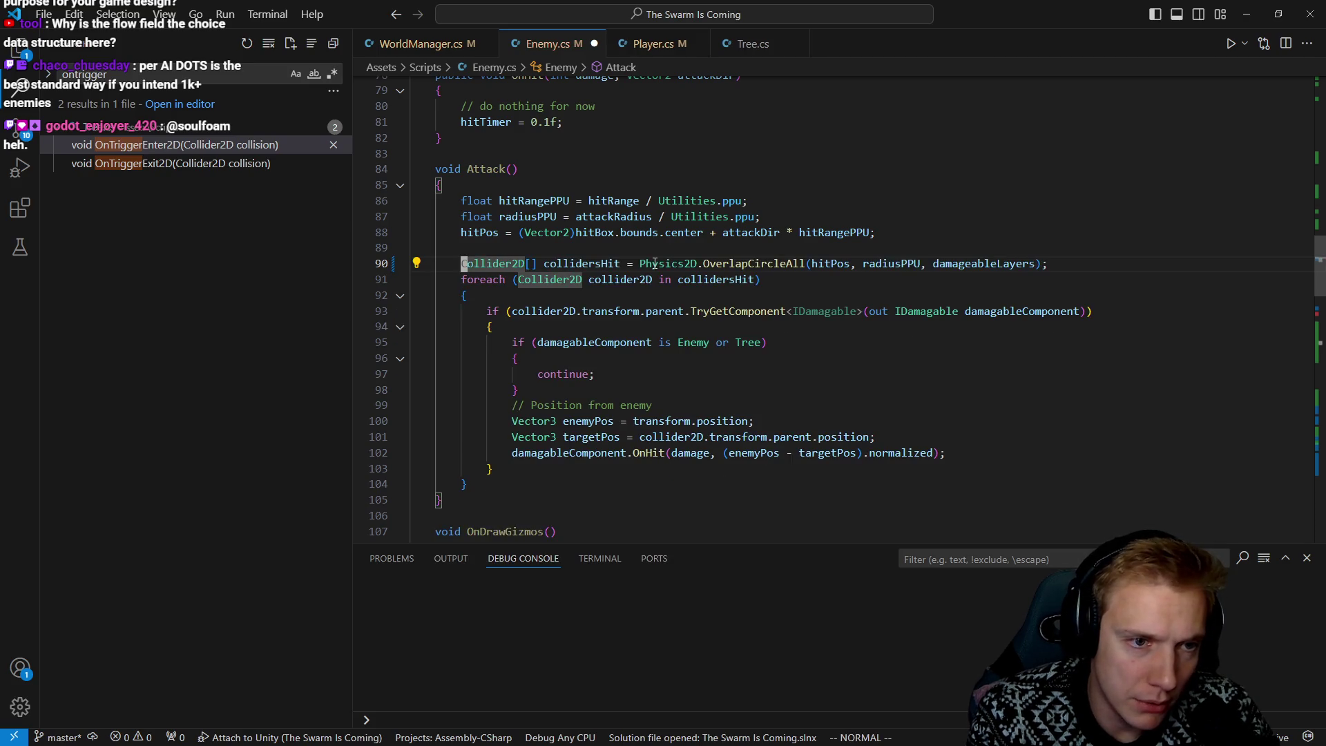
On a new line above Collider2D[] collidersHit, insert Physics.OverlapSphereNonAlloc( from IntelliSense
key(g)
key(g)
key(j)
key(j)
key(j)
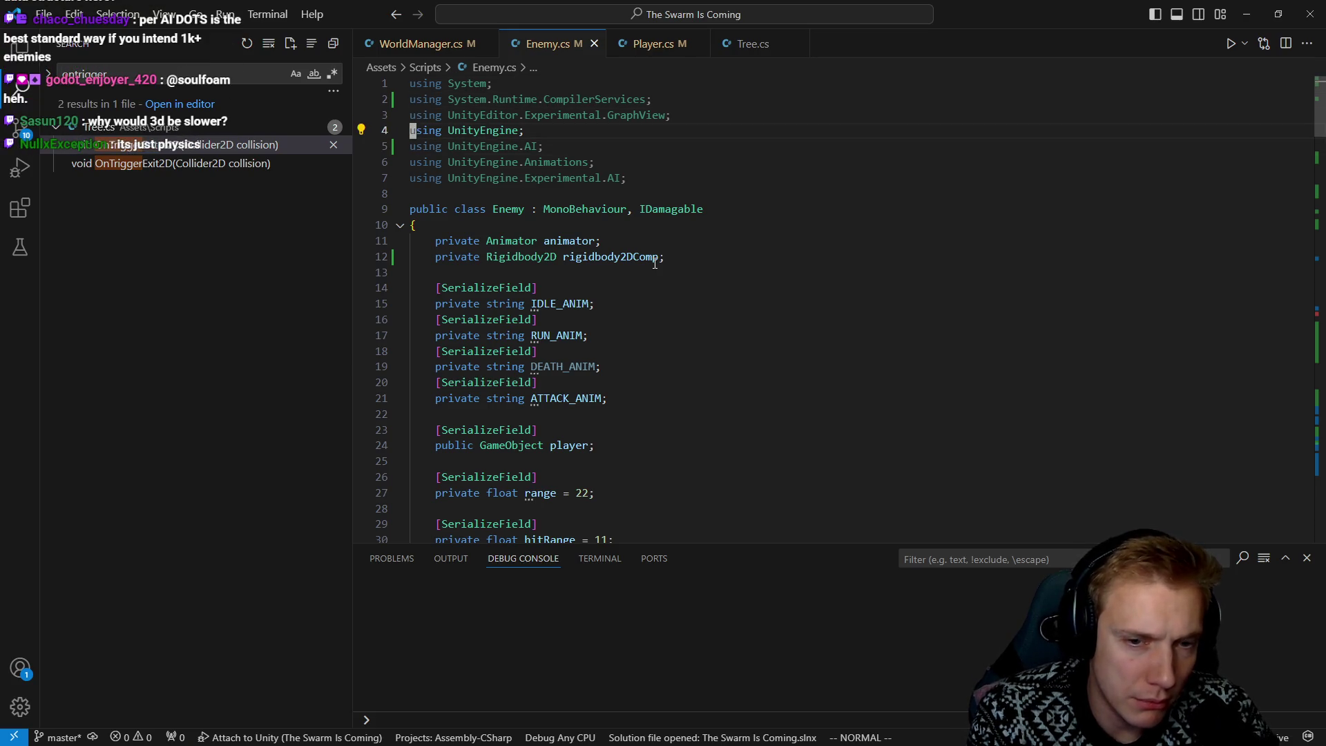
key(ctrl+o)
key(shift+o)
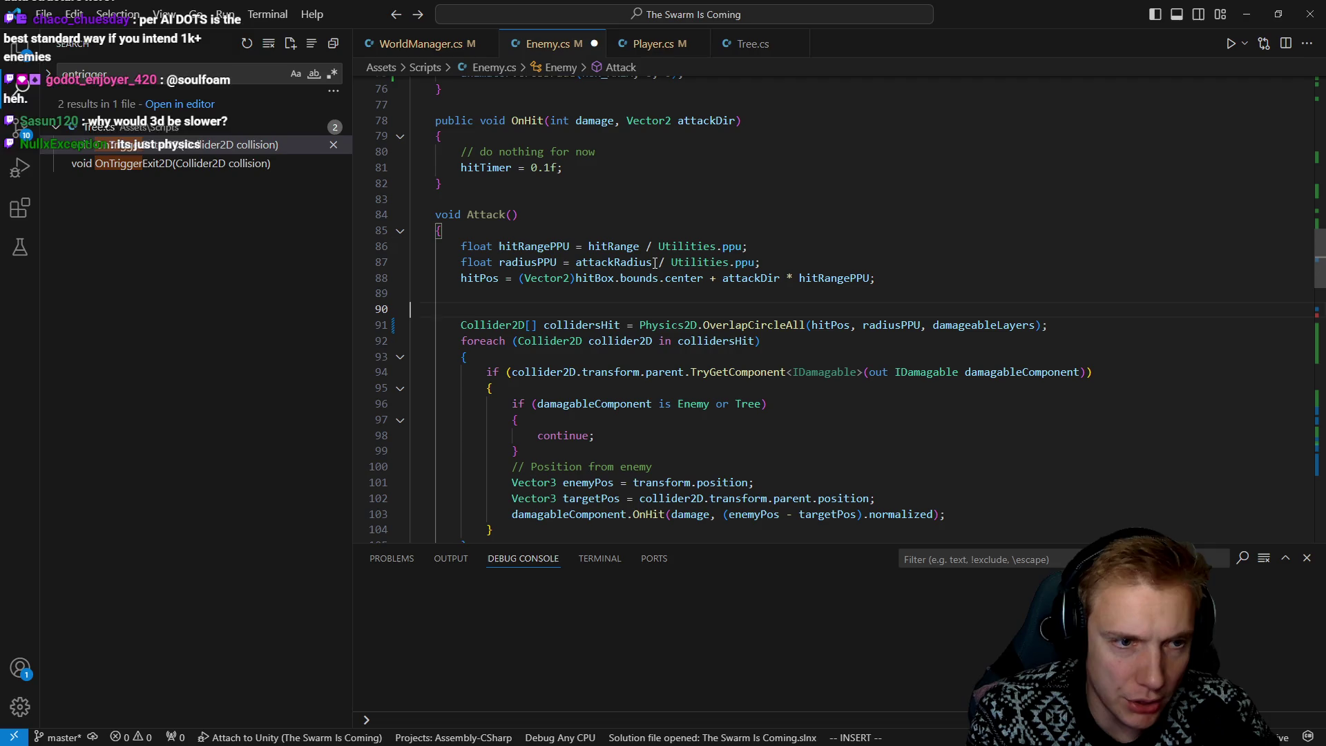
text(Physics.)
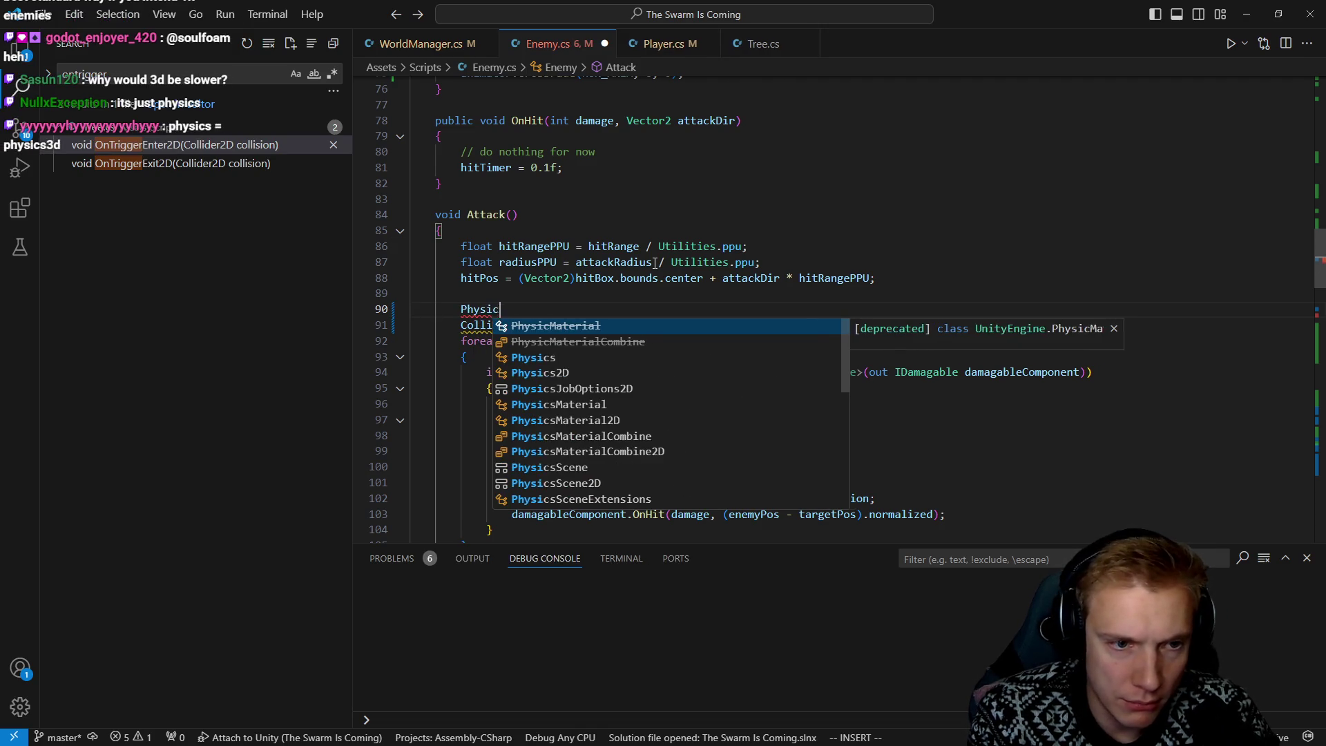
key(Escape)
text(a)
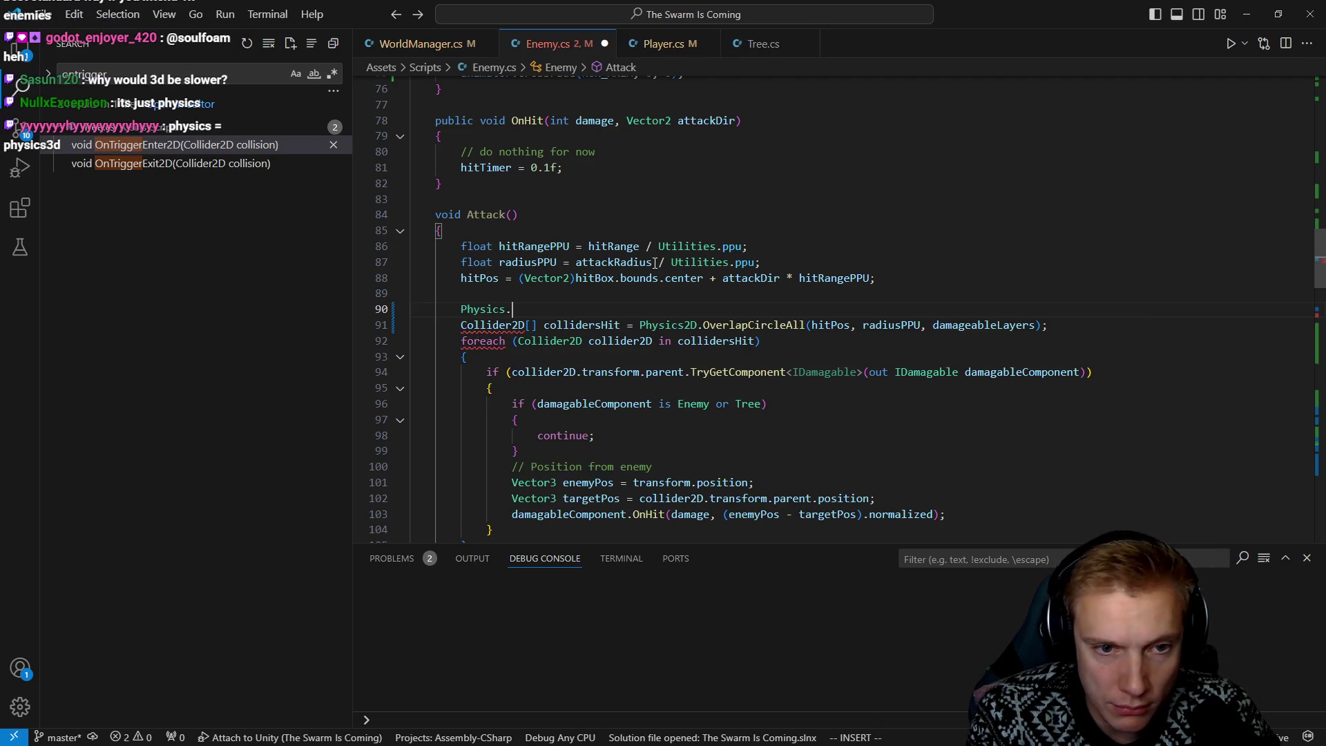
text(Overlap)
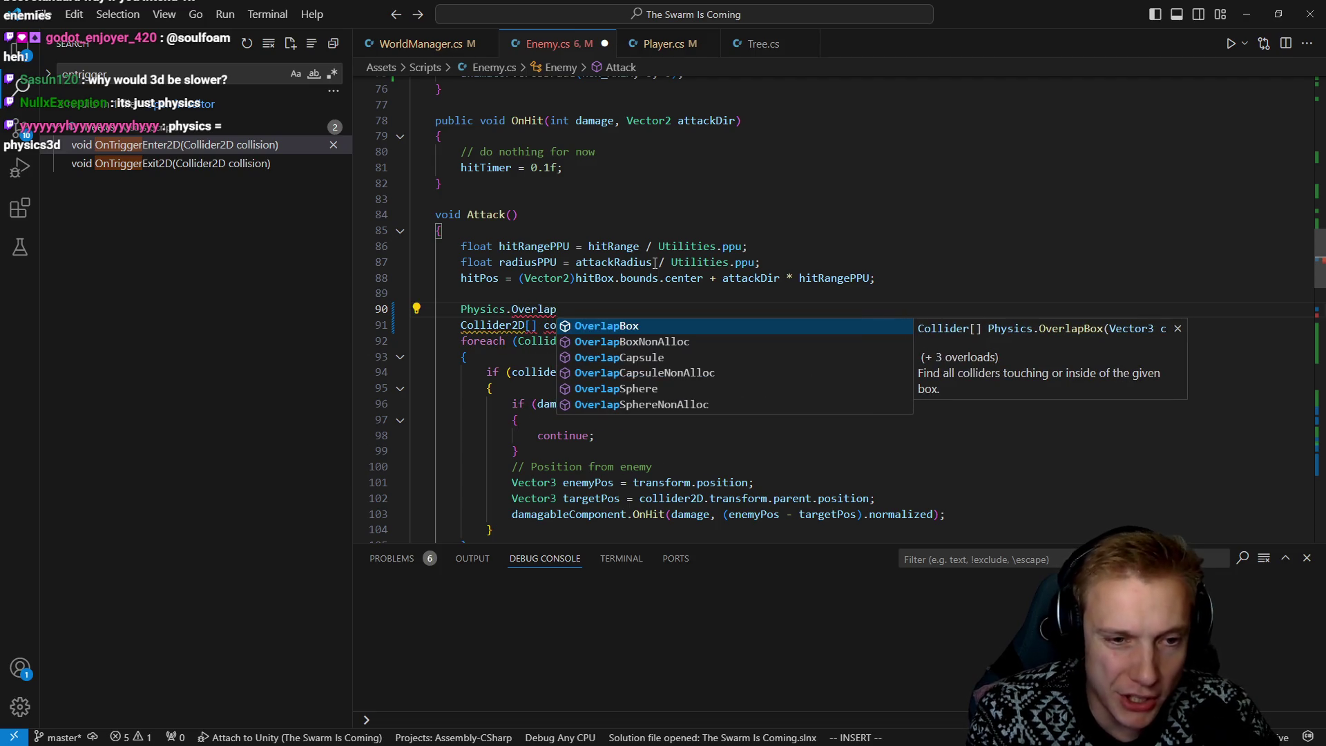
key(Down)
key(Down)
key(Down)
key(Down)
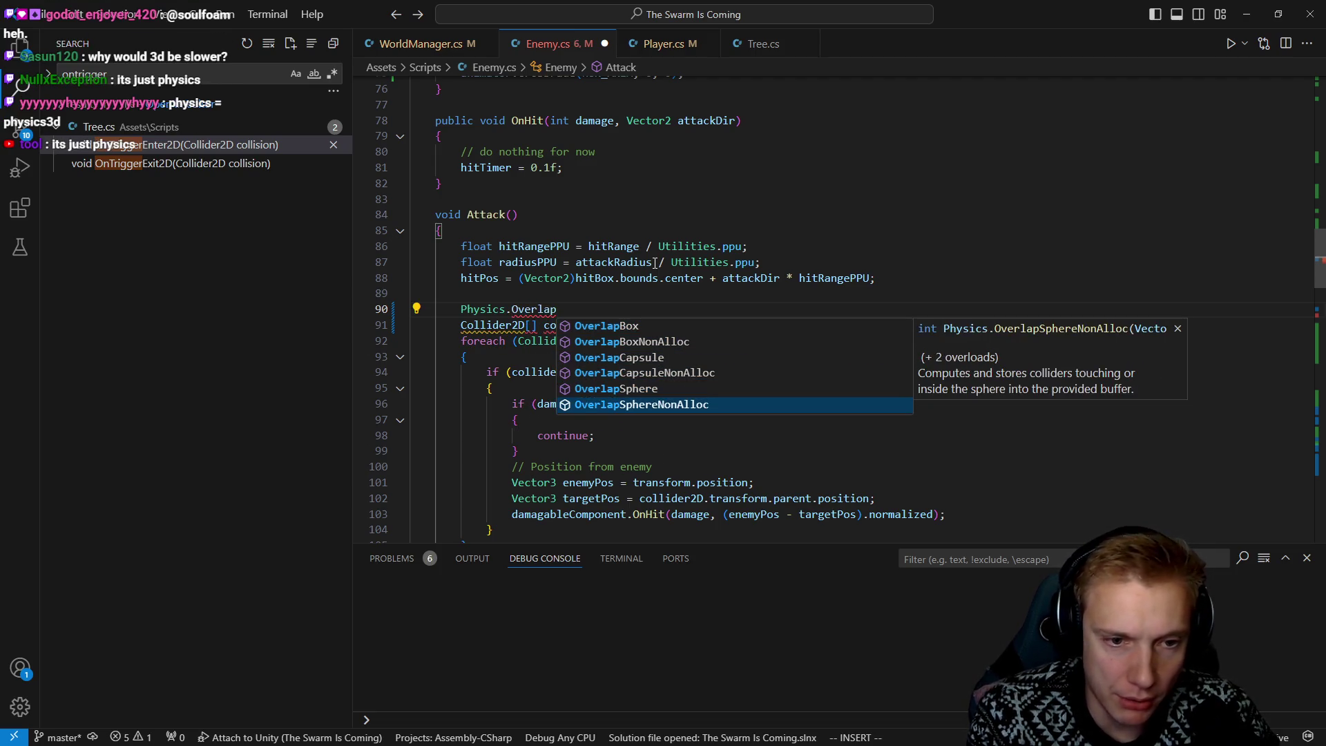
key(Tab)
text(()
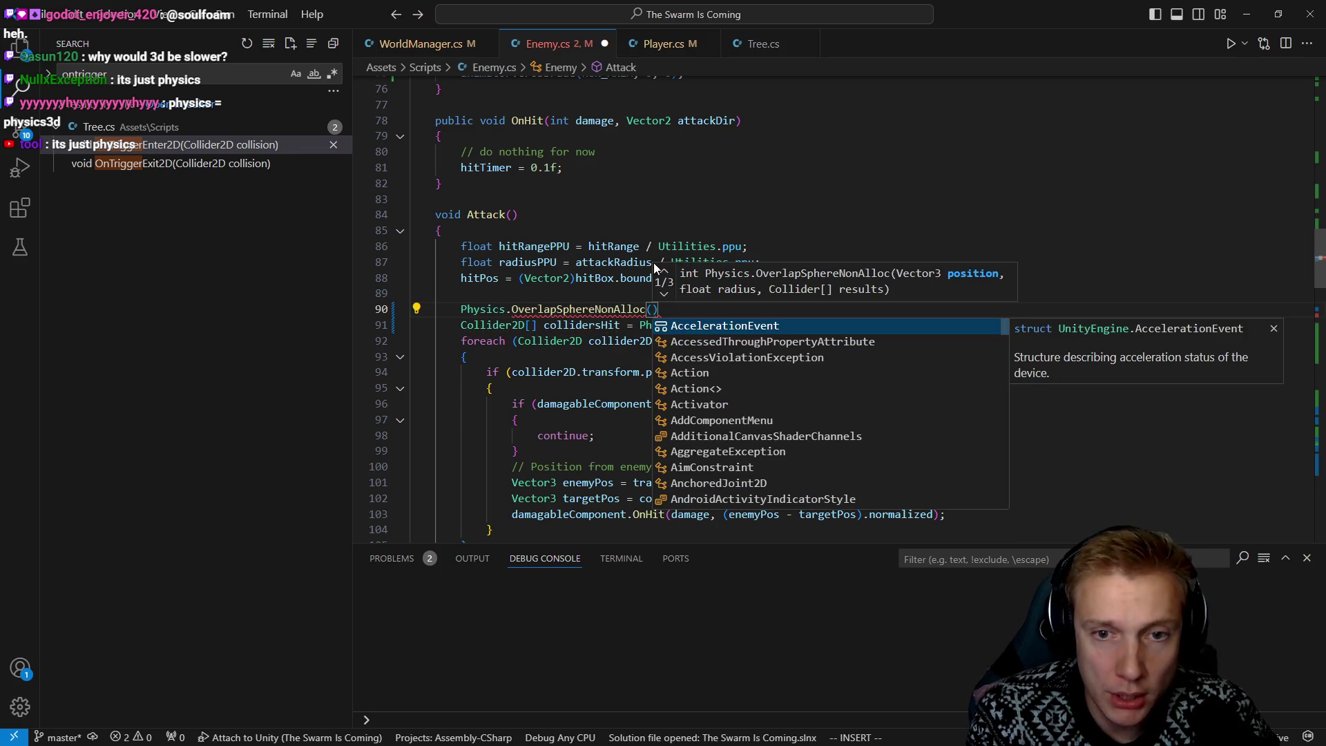
key(Escape)
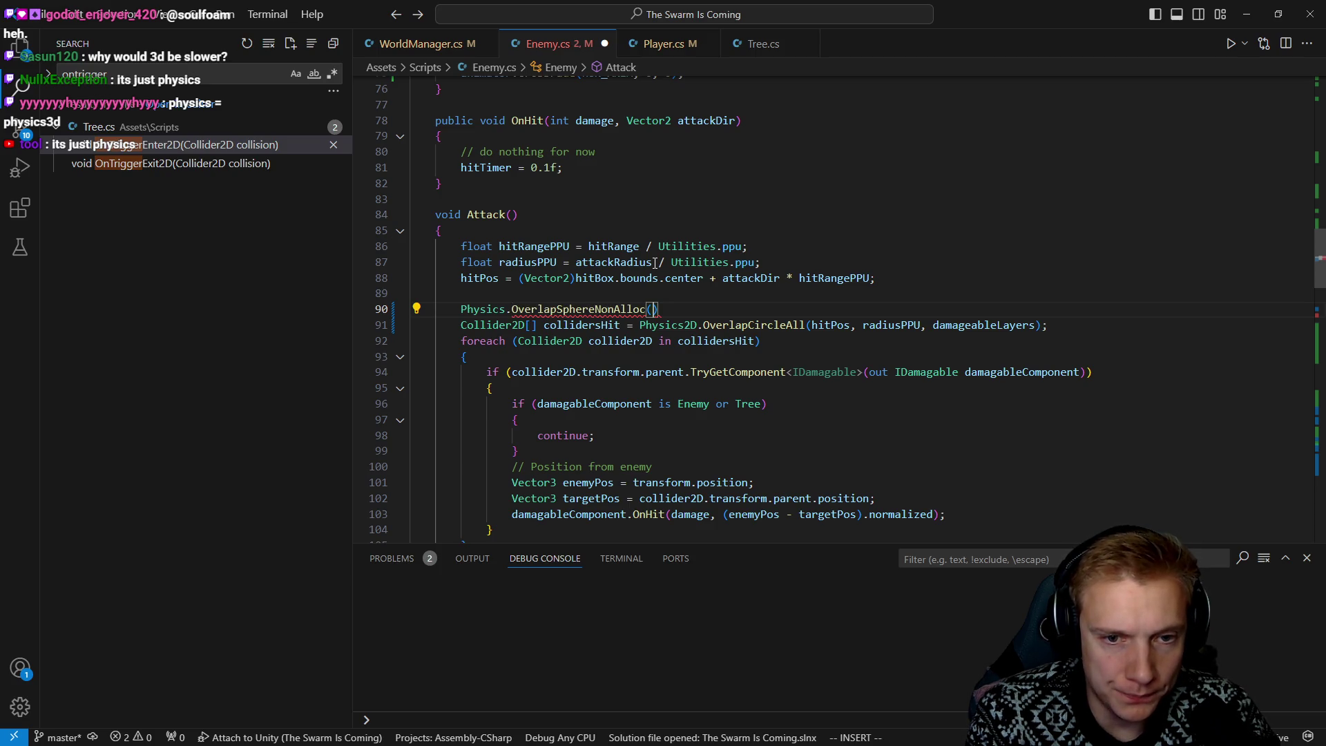
Pass hitPos and radiusPPU as the overlap call's first two arguments
text(hitPos)
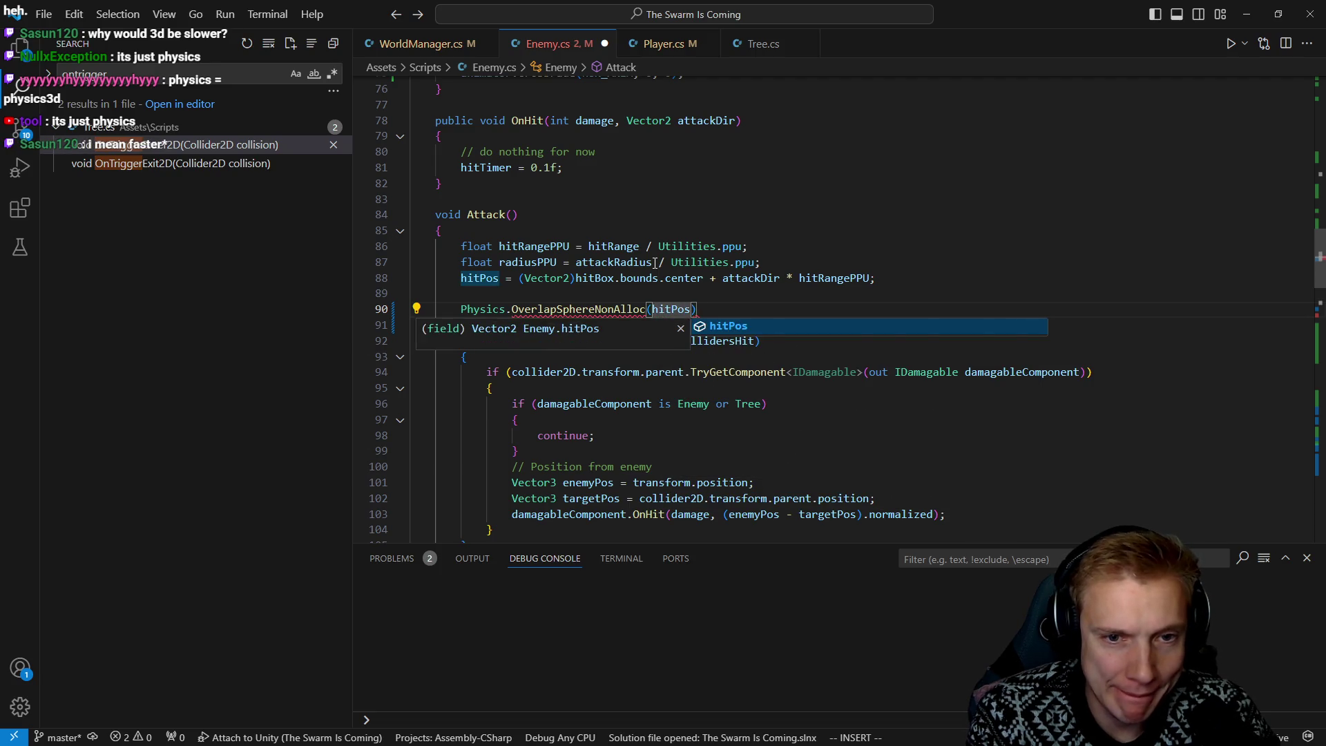
key(Escape)
key(k)
key(k)
key(b)
key(b)
key(b)
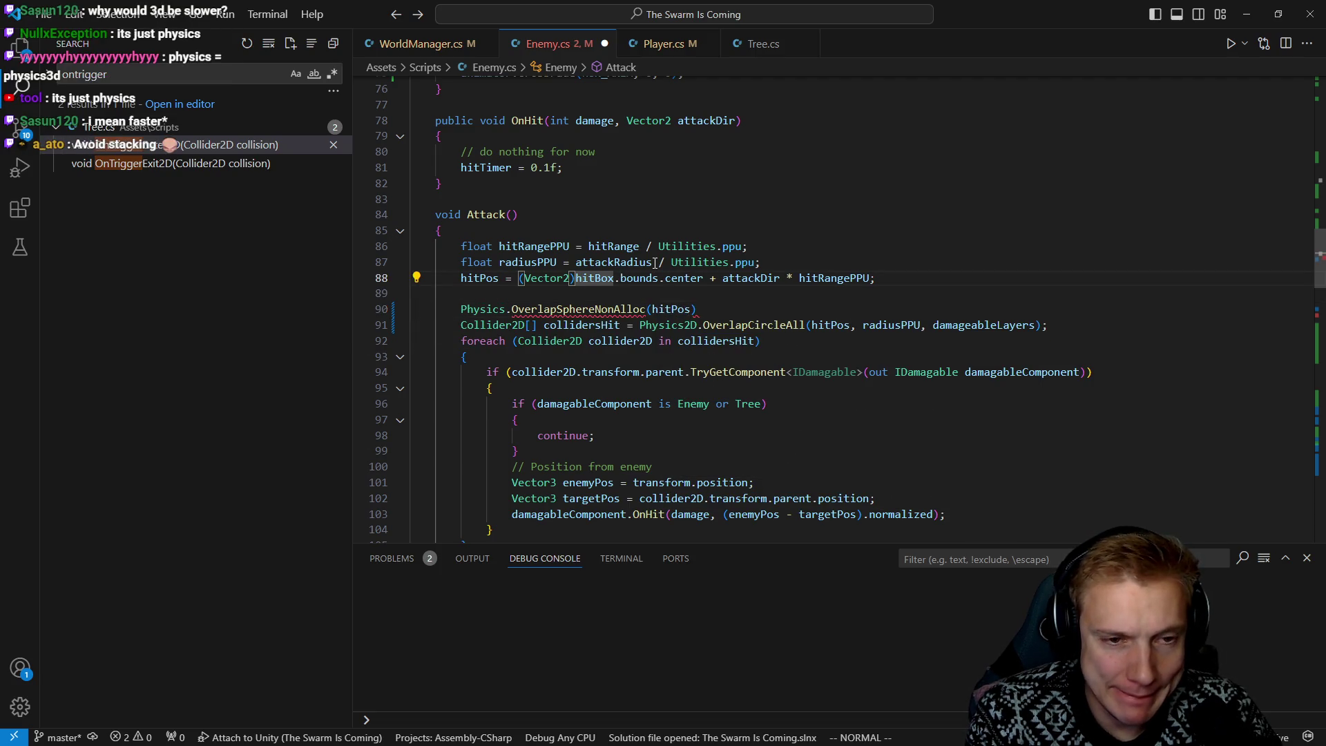
key(j)
key(j)
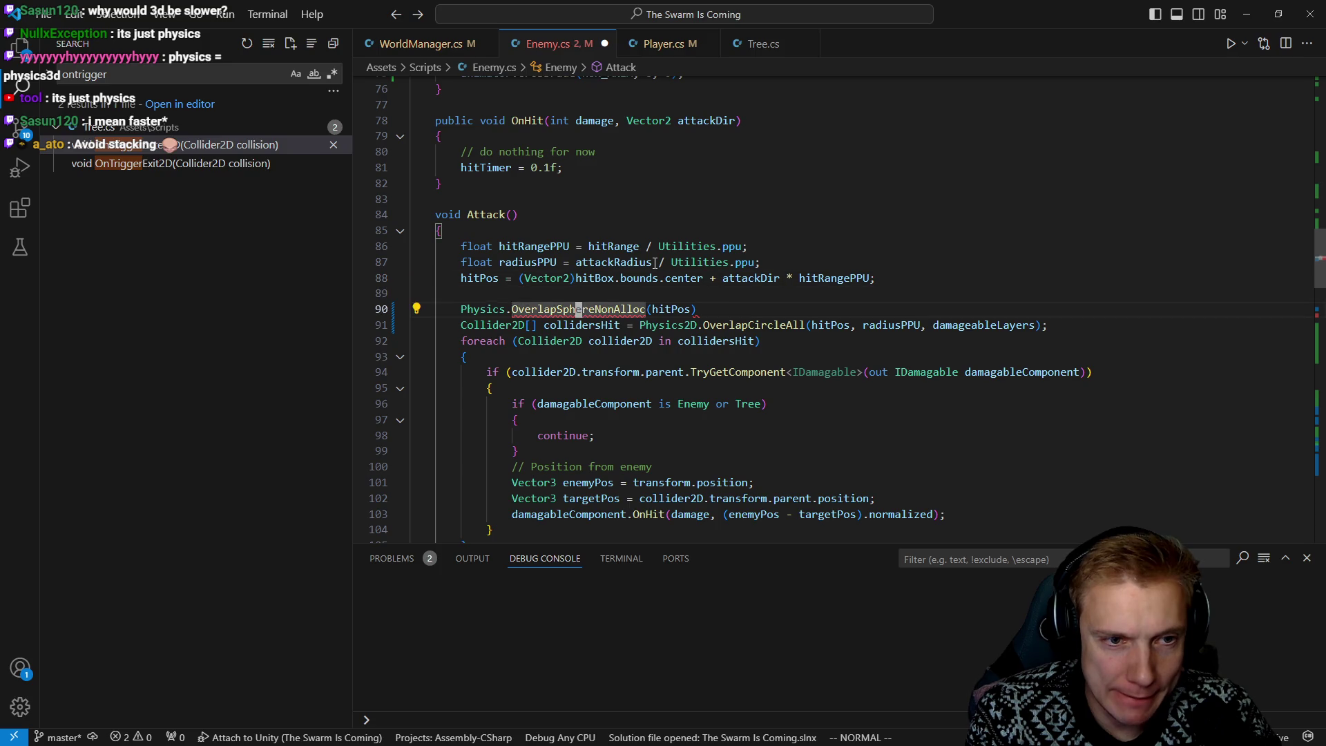
key(k)
key(k)
key(l)
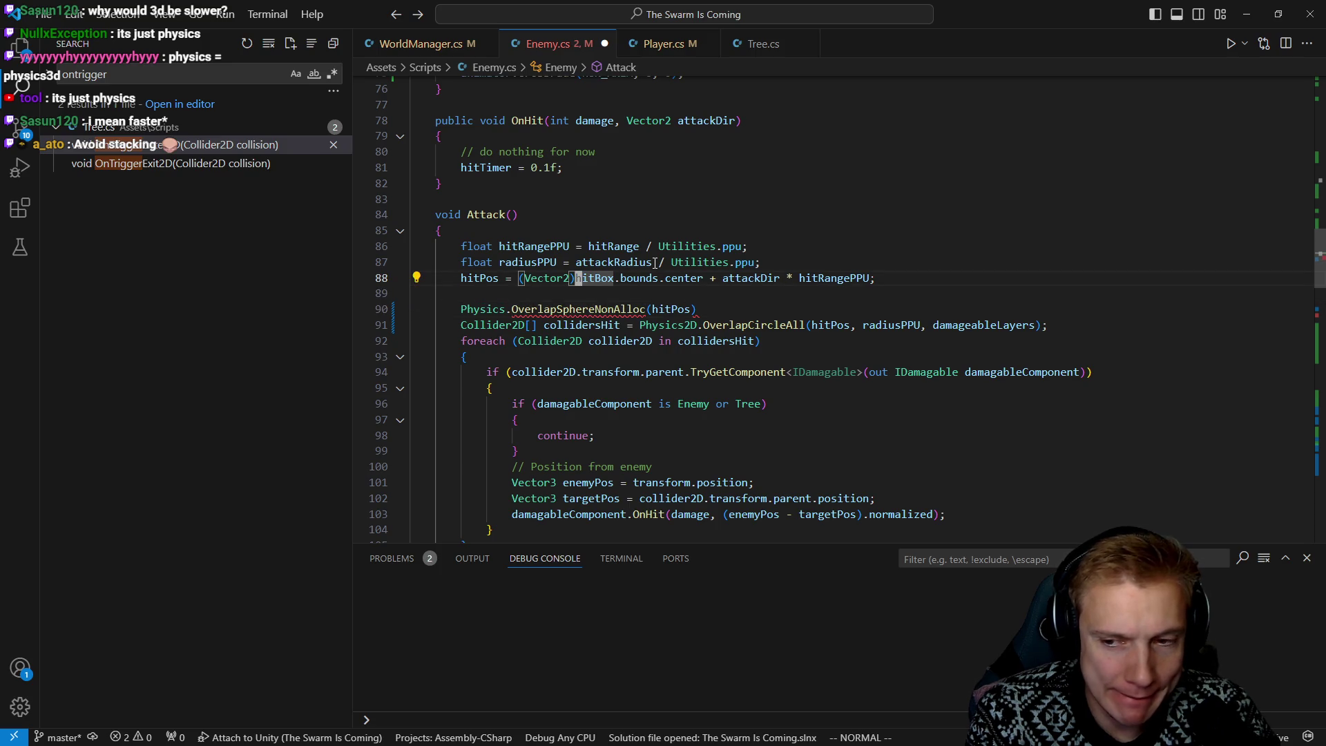
key(j)
key(j)
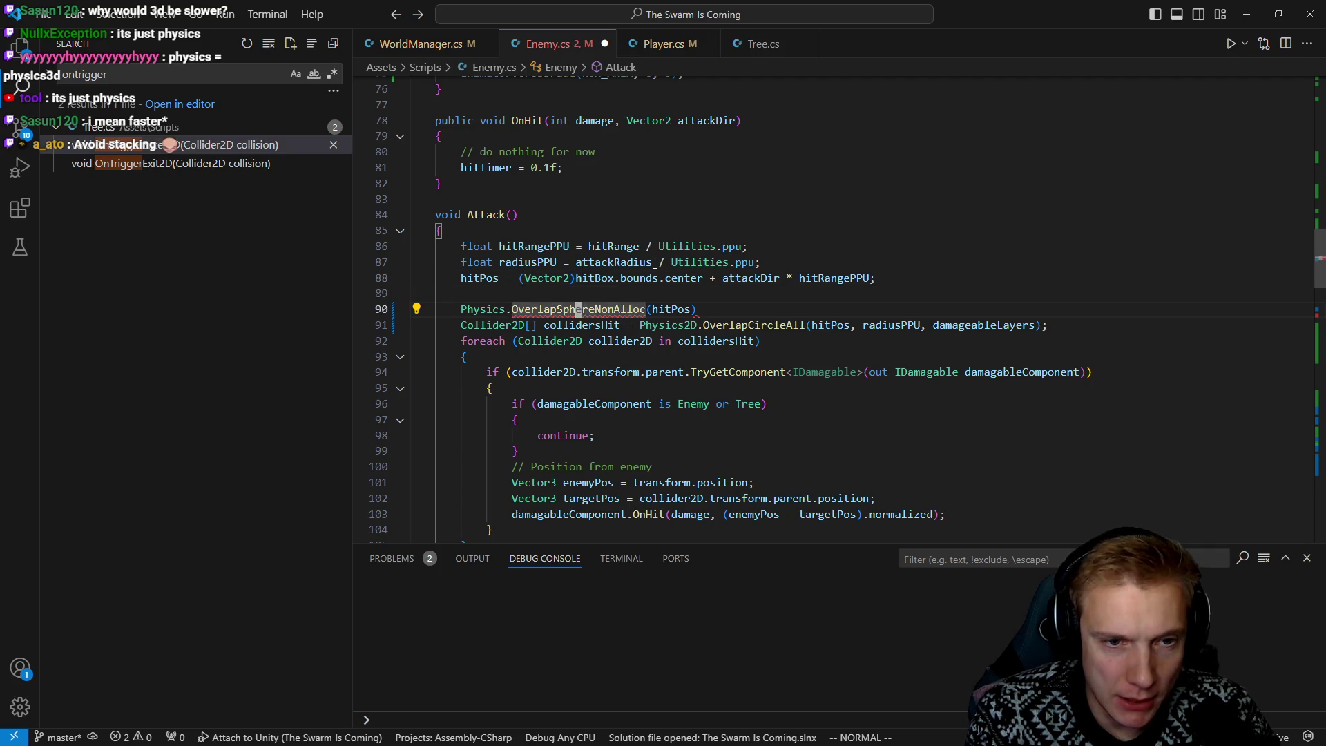
text($i, )
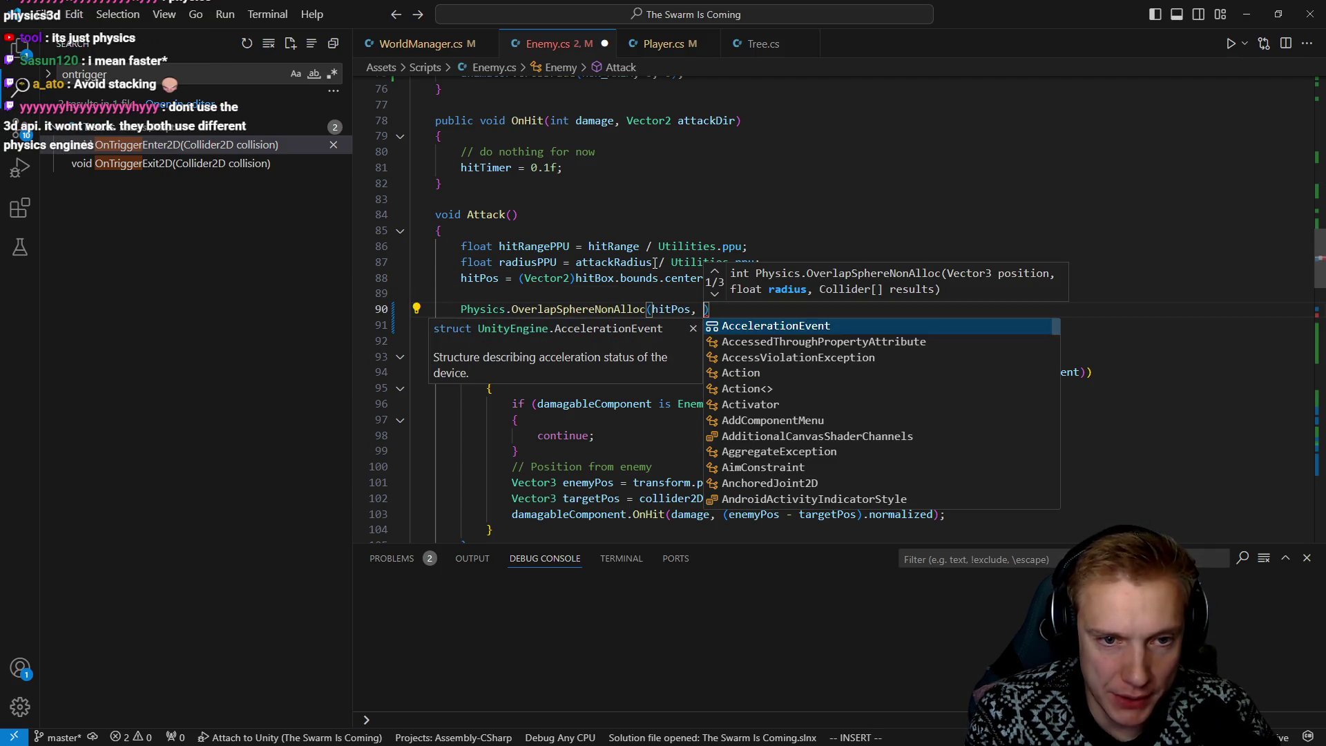
text(radiusPPU,)
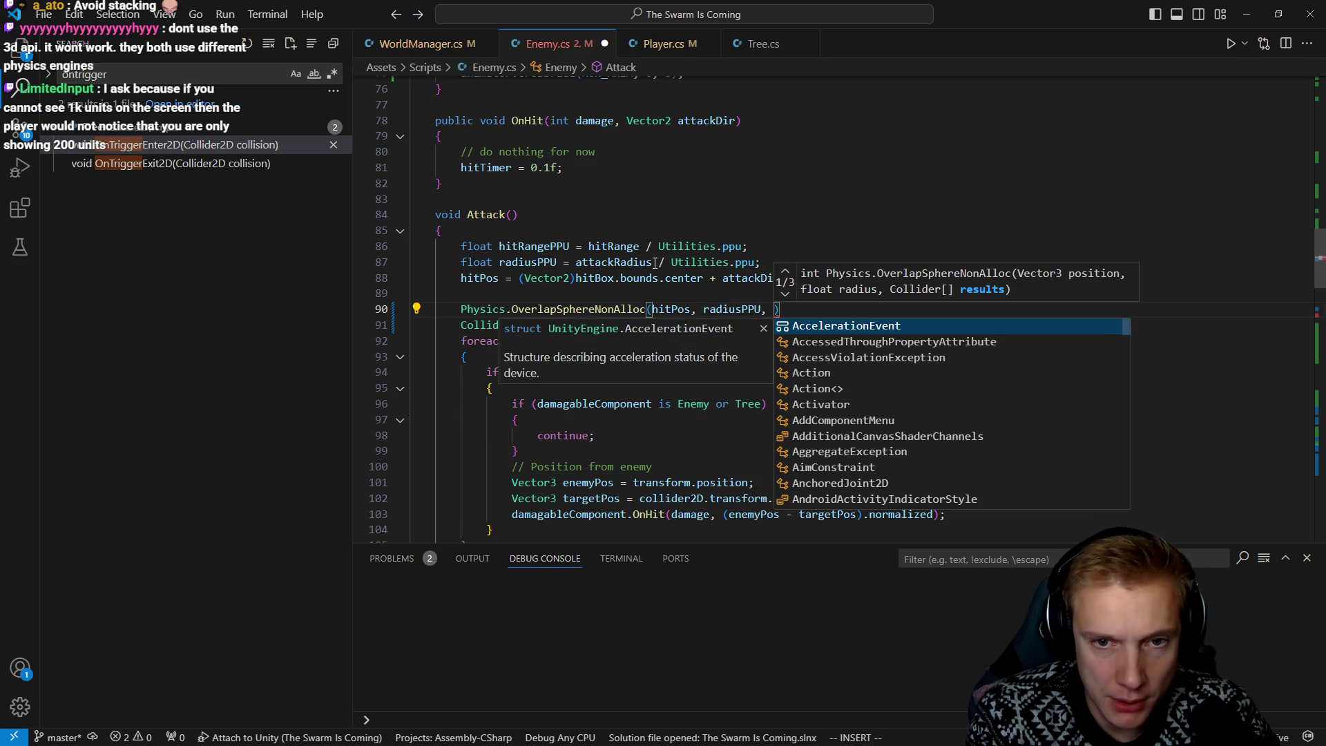
key(Escape)
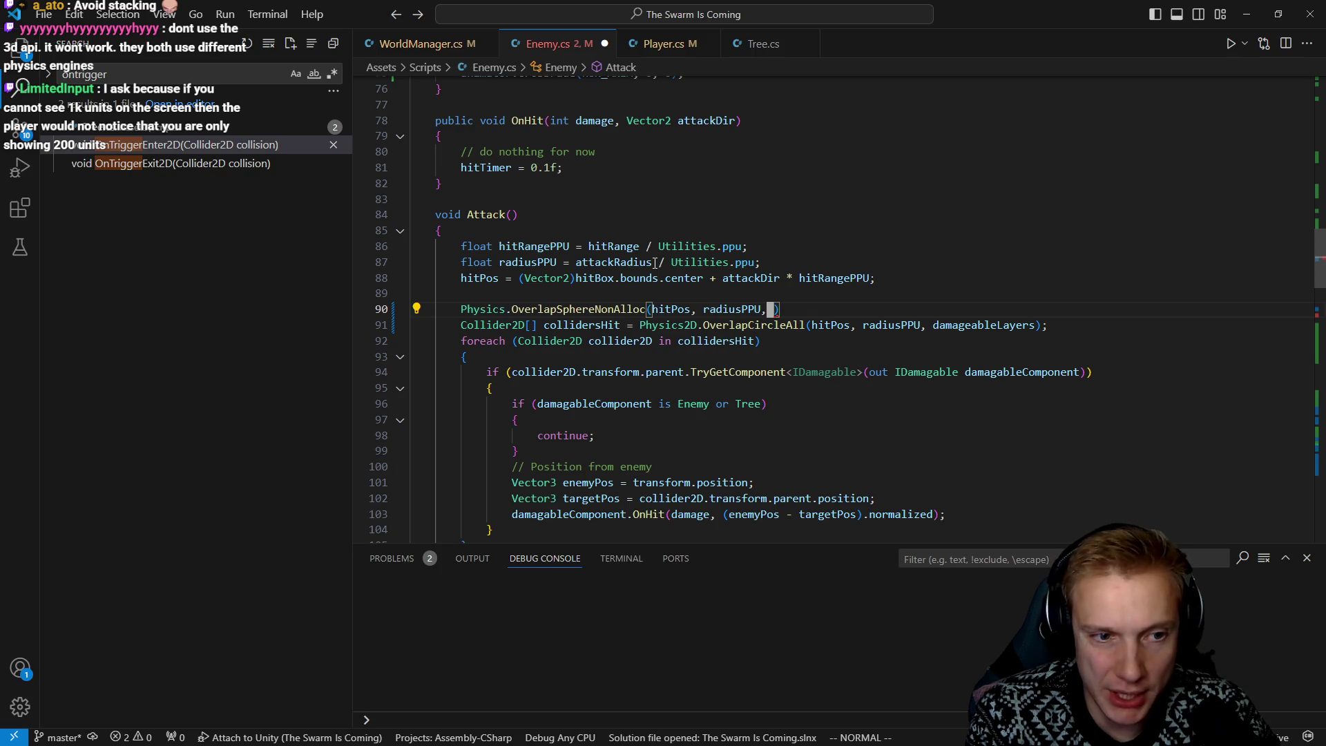
key(i)
key(BackSpace)
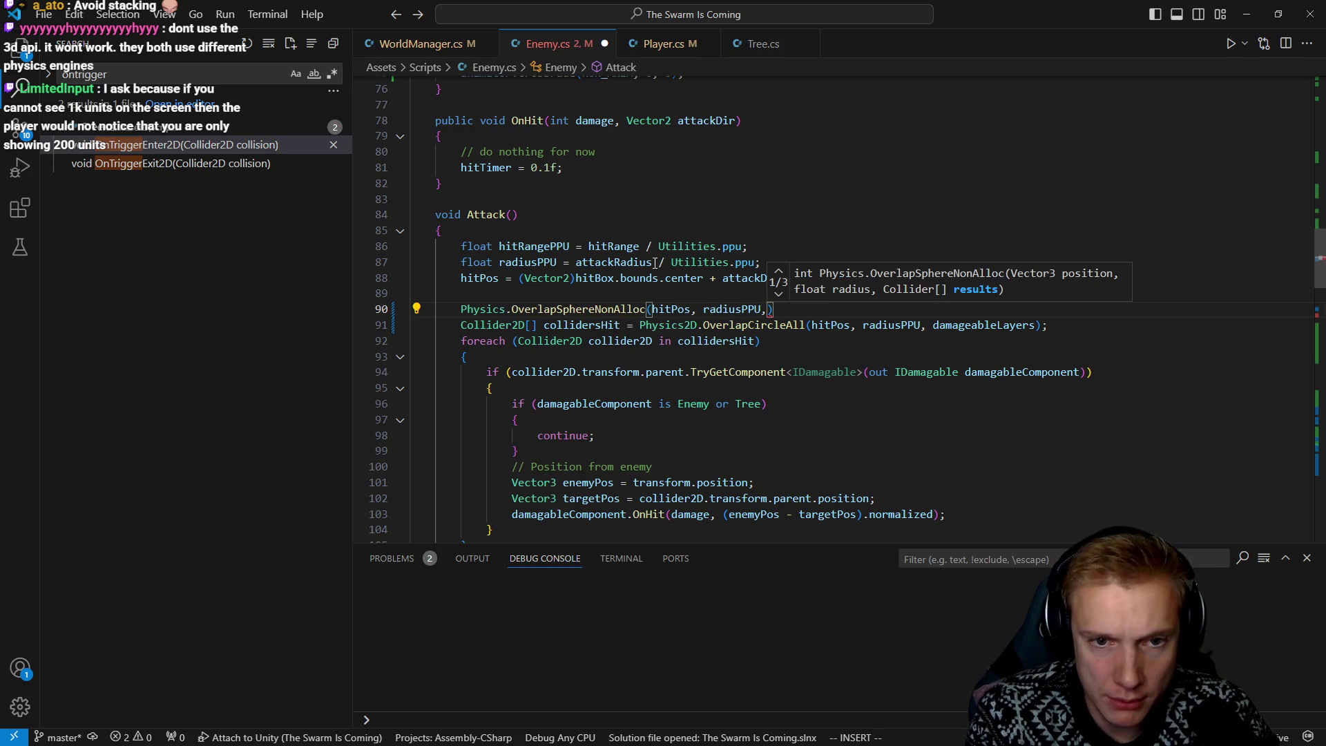
key(Escape)
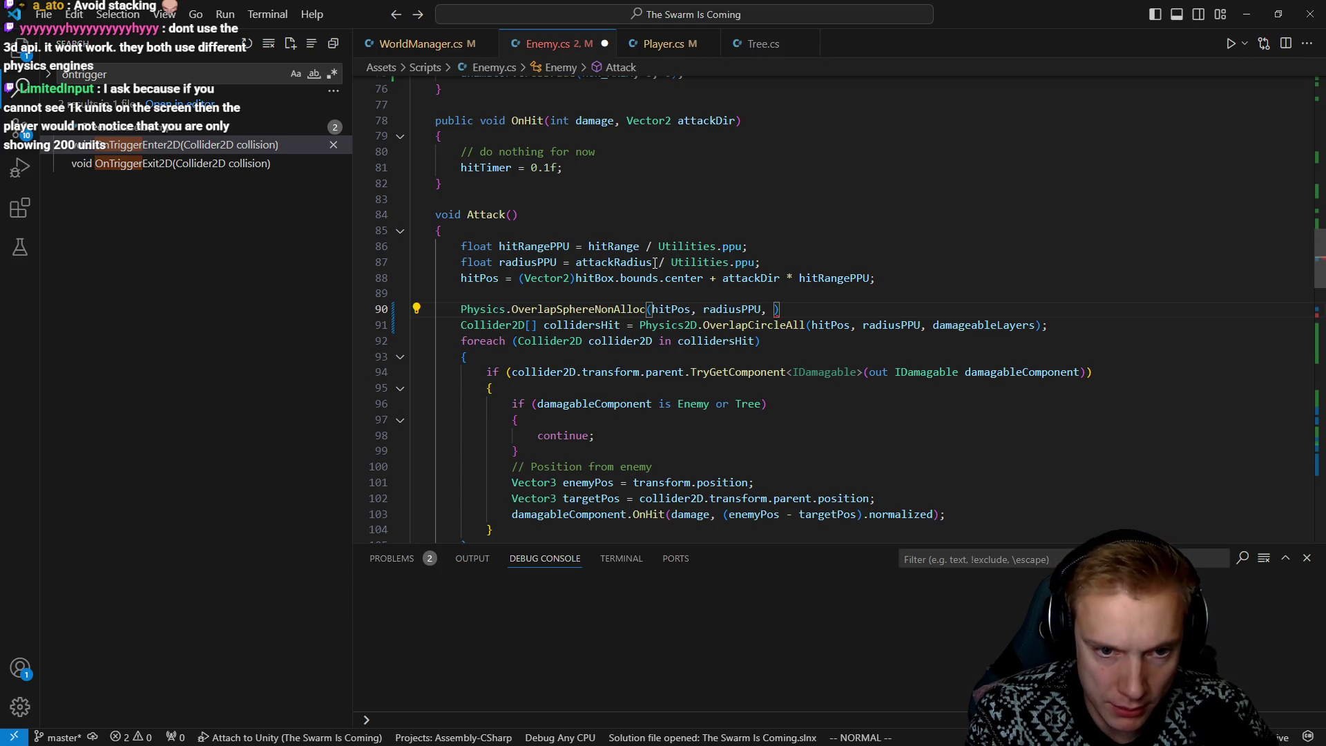
key(a)
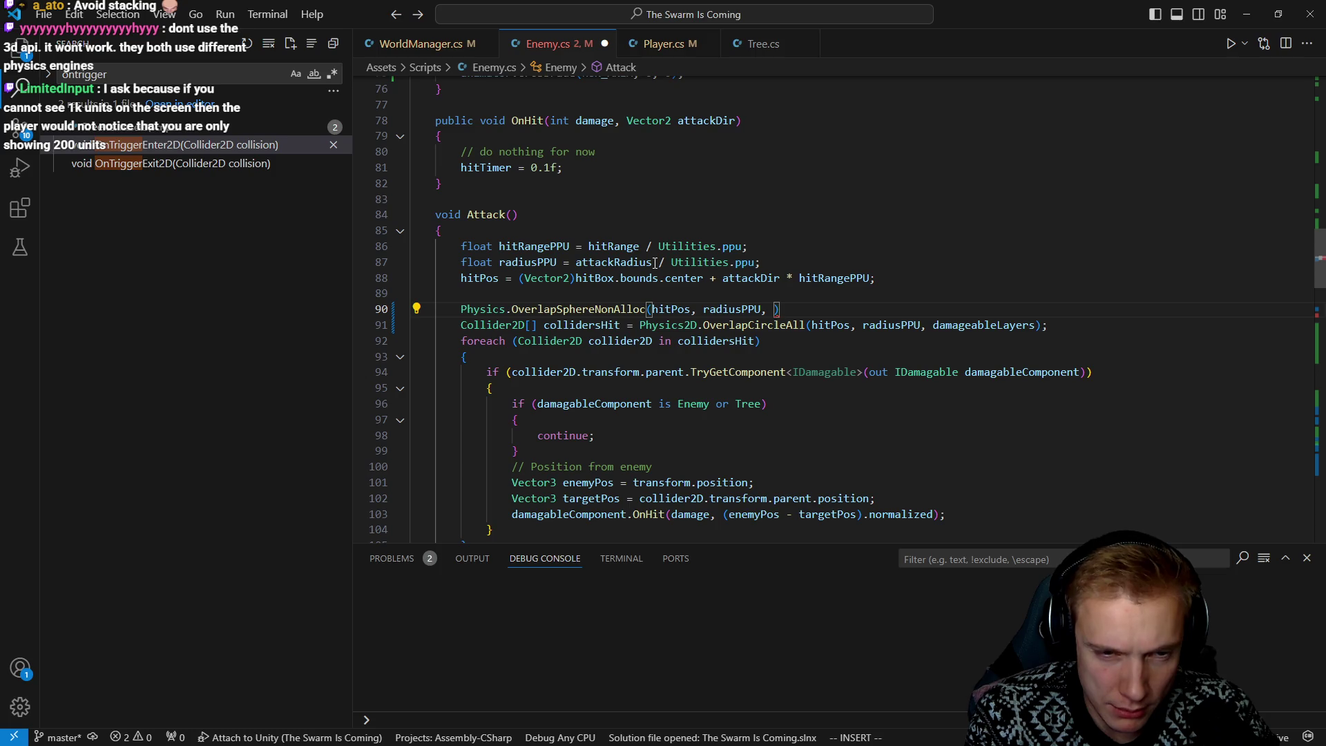
Trim the NonAlloc suffix so line 90 reads Physics.OverlapSphere(hitPos, radiusPPU, )
key(ctrl+Left)
key(ctrl+Left)
key(ctrl+Left)
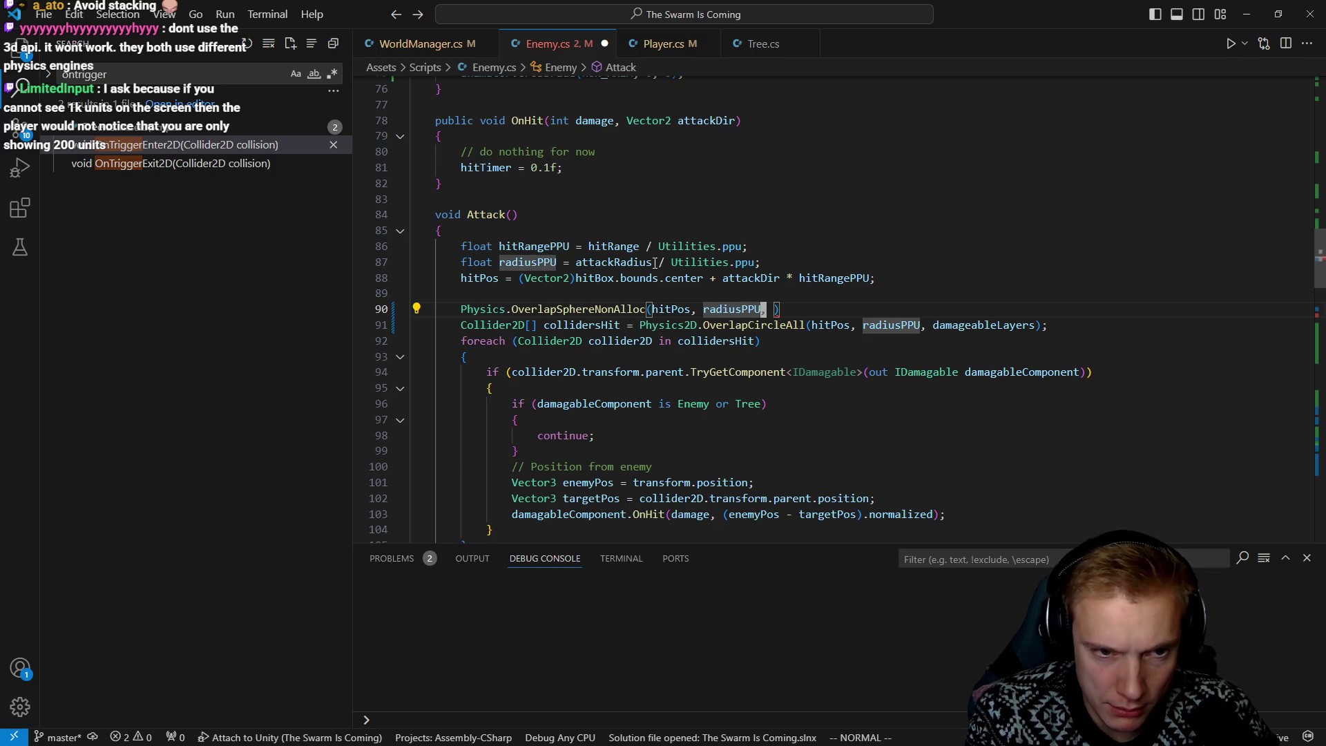
key(BackSpace)
key(BackSpace)
key(BackSpace)
key(BackSpace)
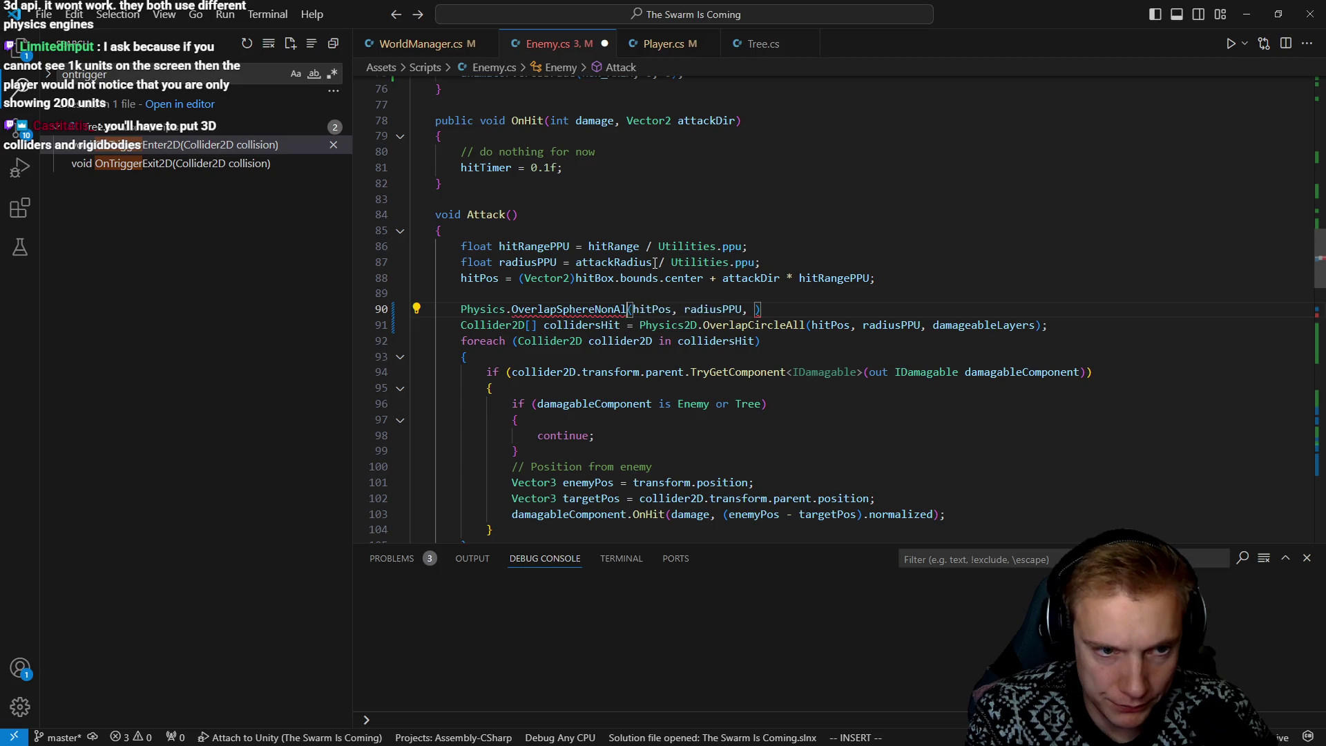
key(End)
key(Left)
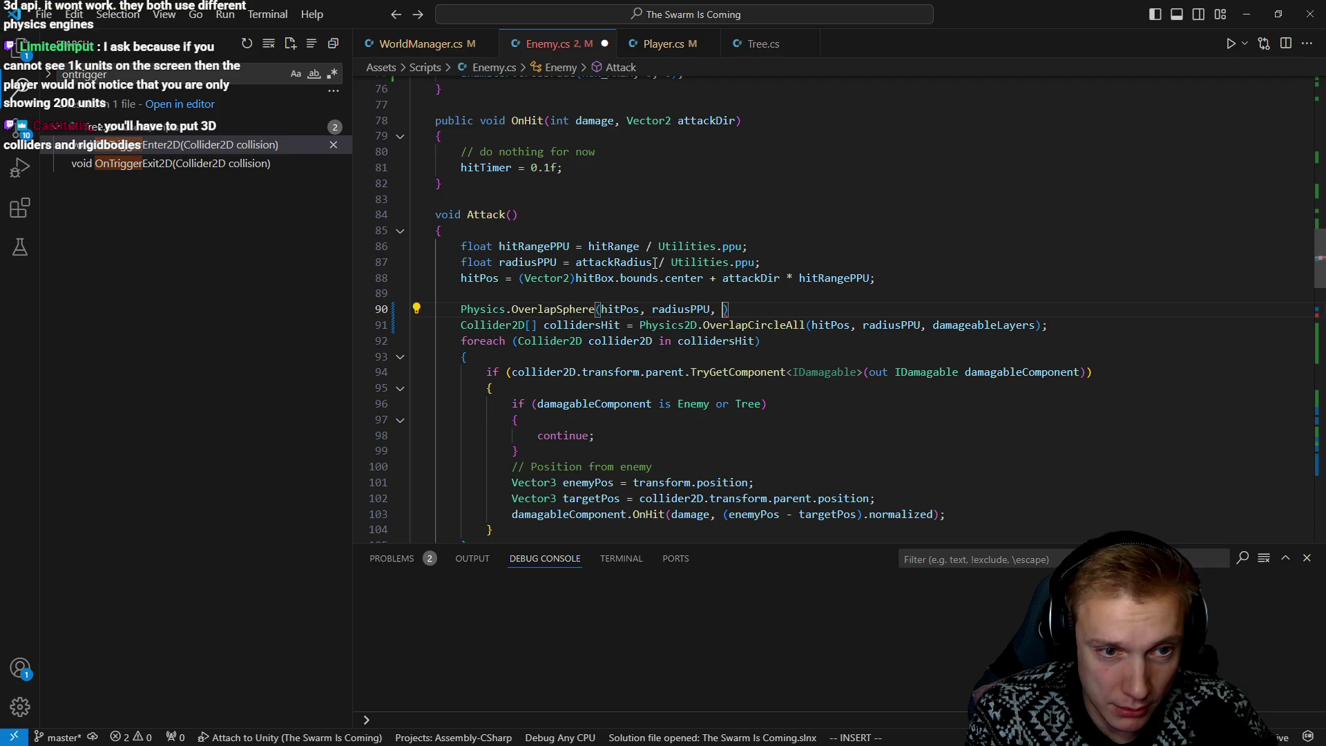
Assign the OverlapSphere result to a new Collider[] collidersHit2 variable and save
key(BackSpace)
key(BackSpace)
key(Home)
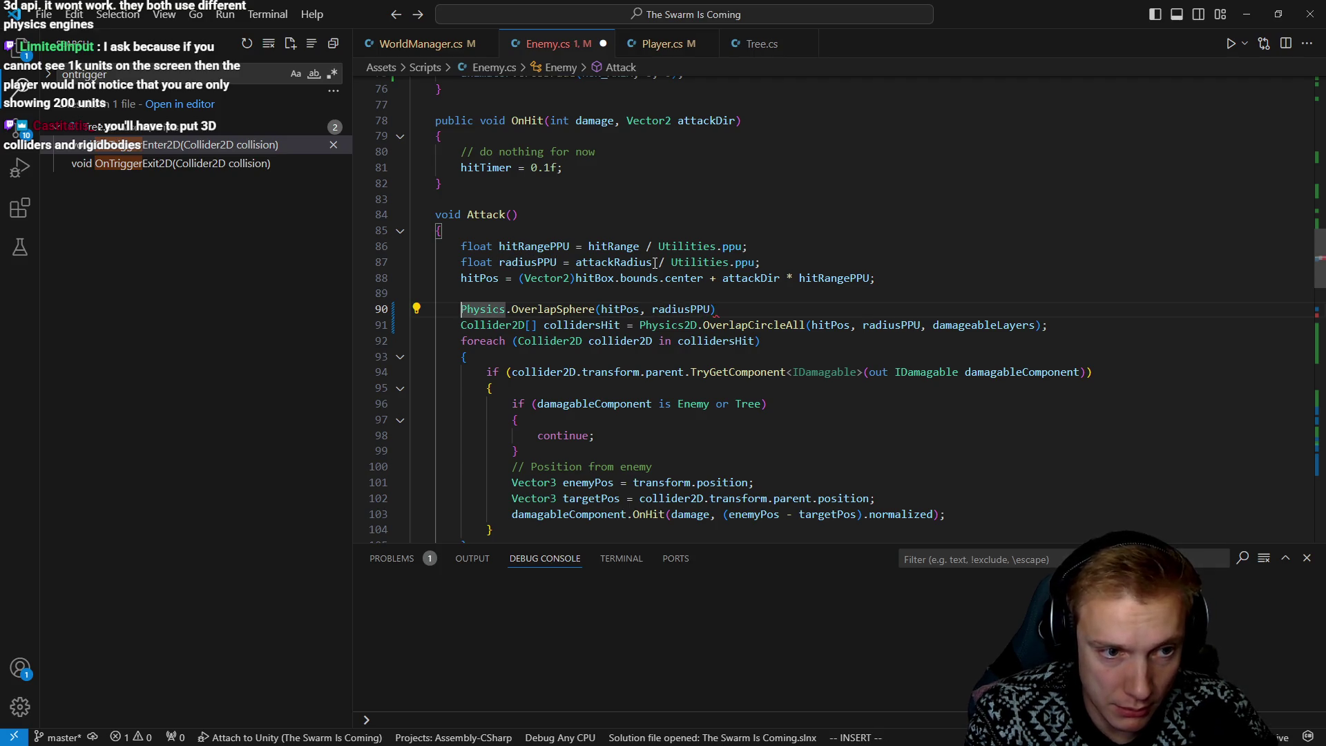
text(Collider)
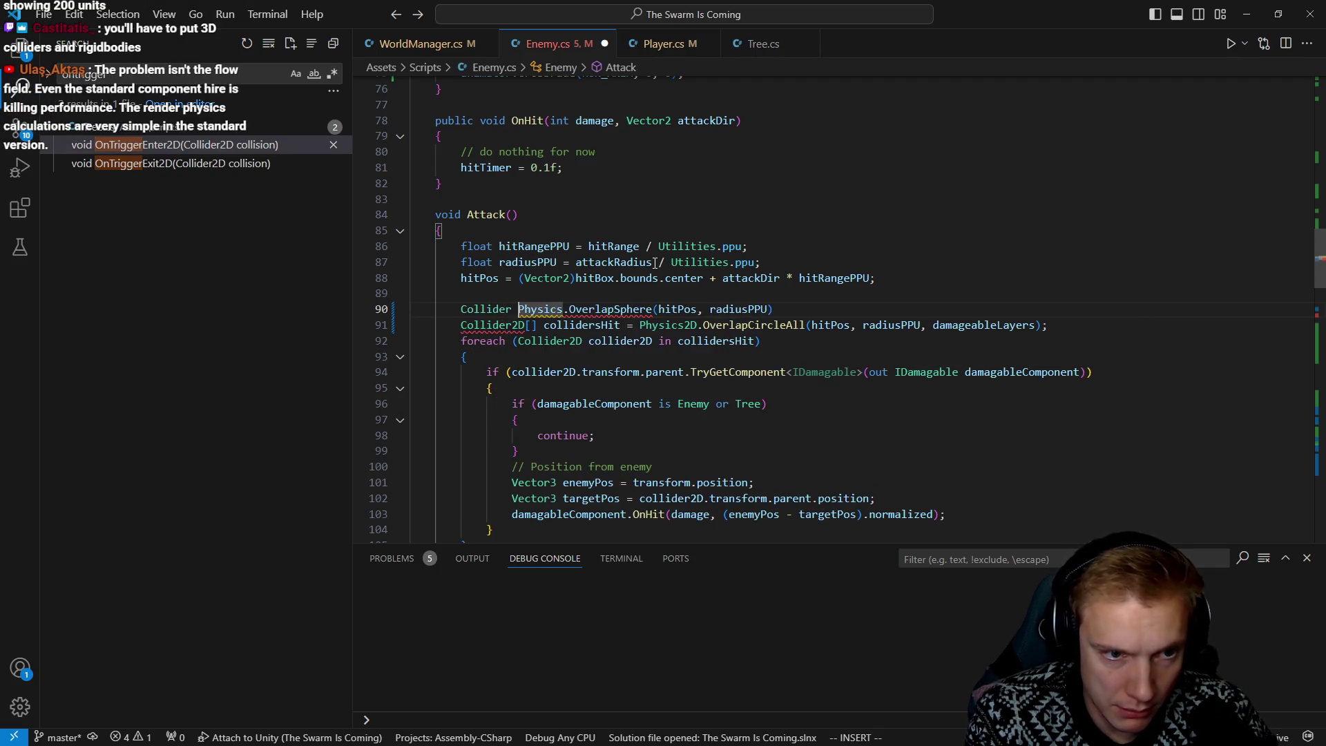
key(BackSpace)
text([] col)
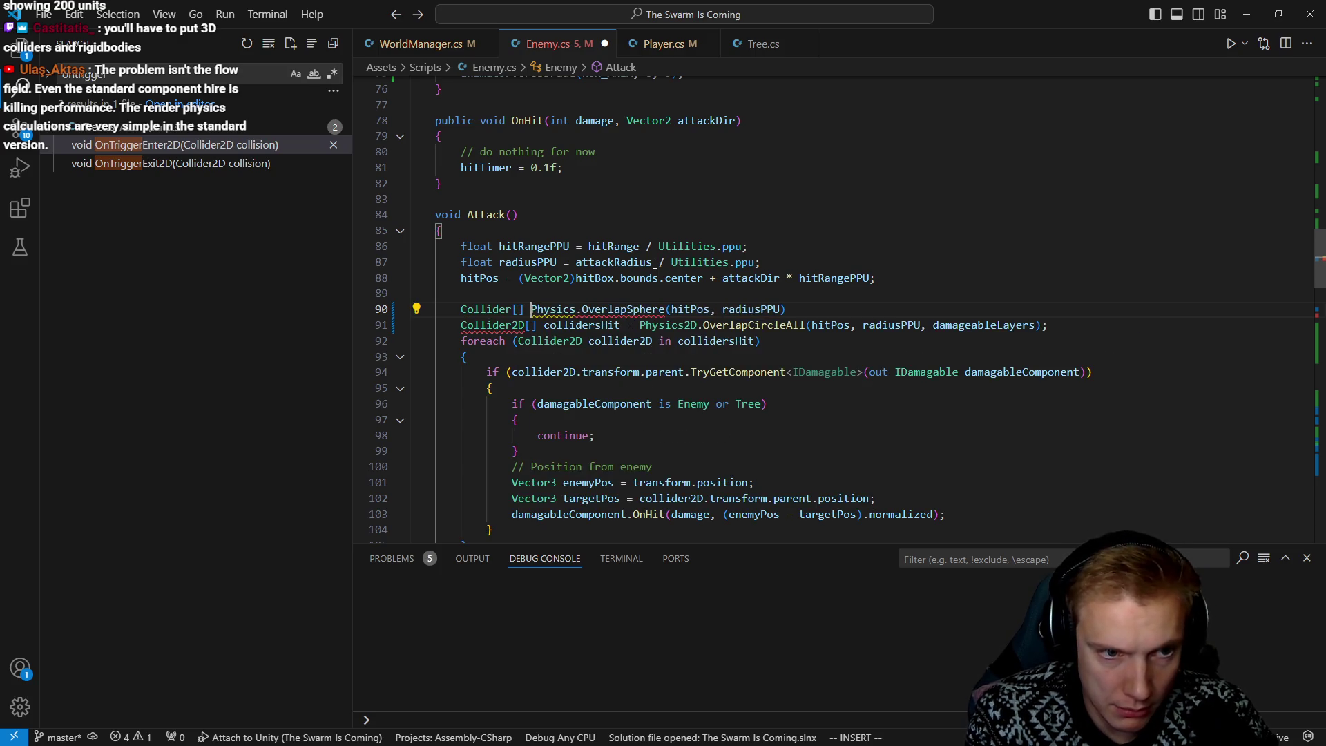
text(lidersHit)
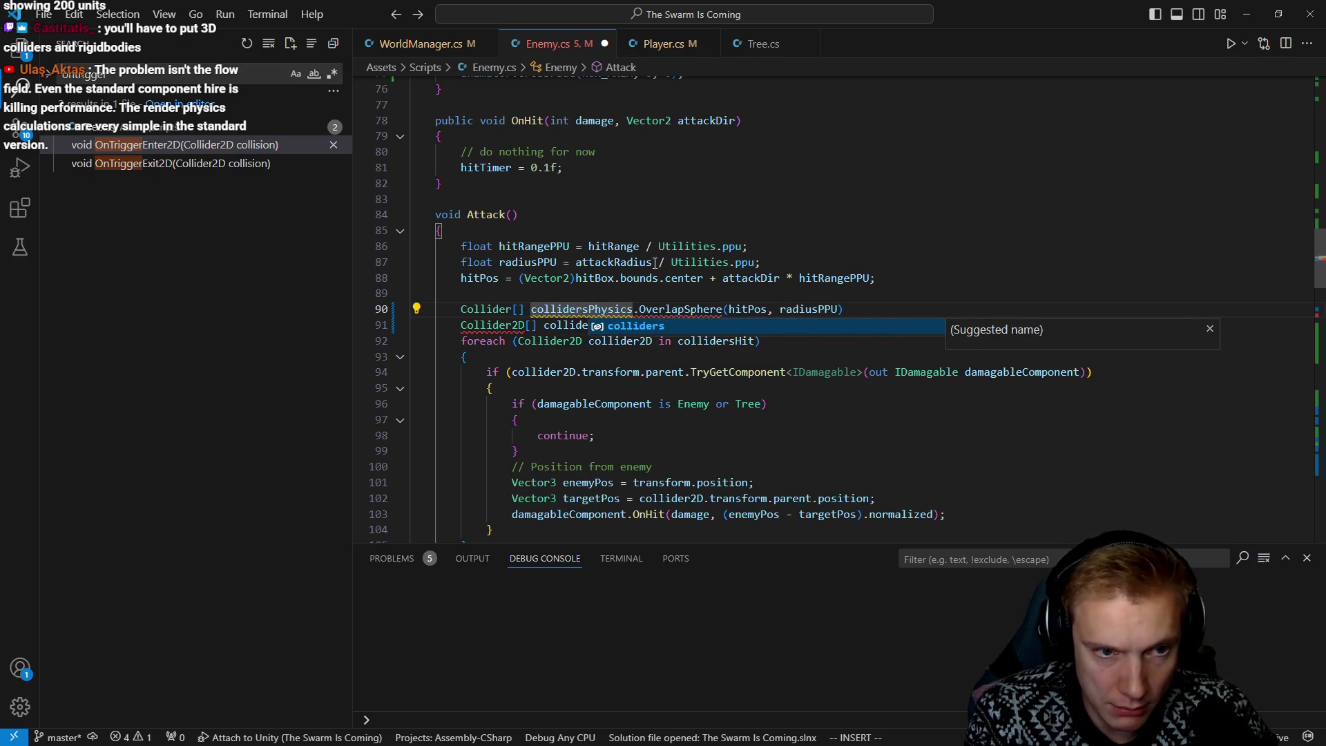
text(2 =)
key(Escape)
key(shift+a)
text(;)
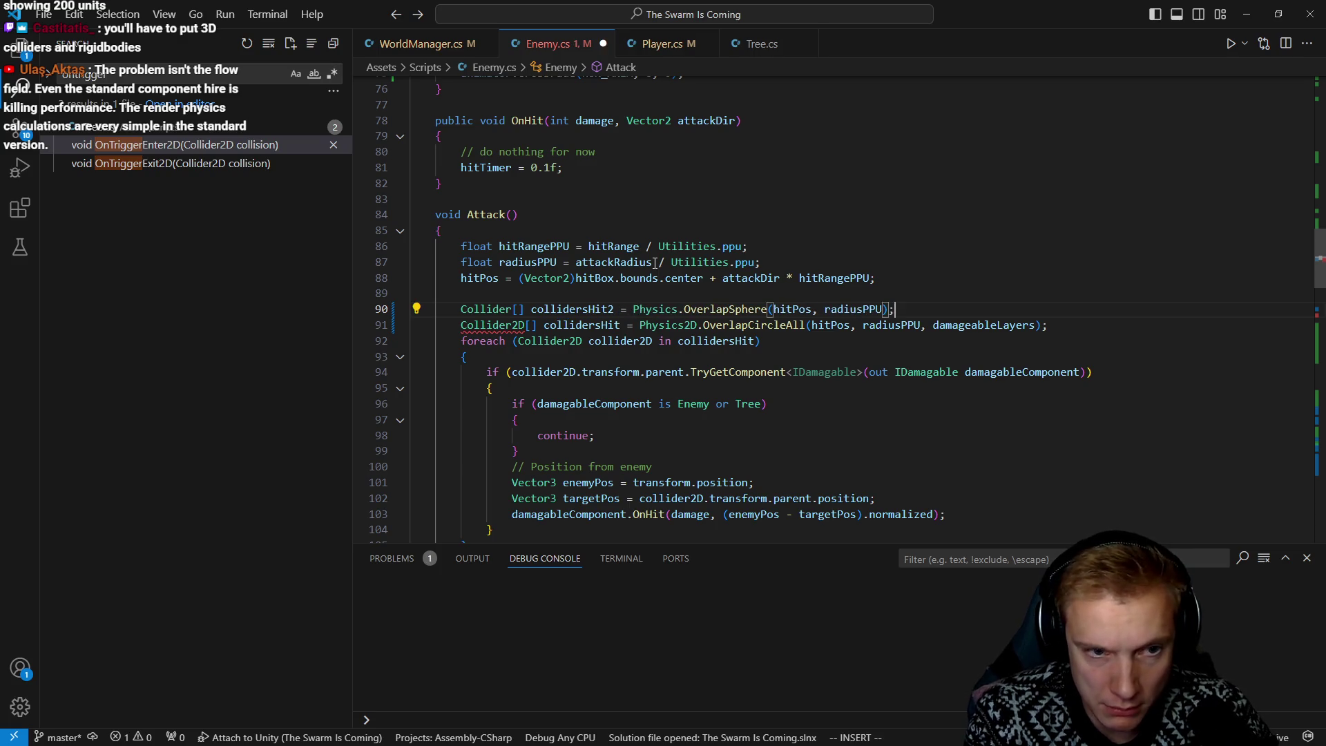
key(ctrl+s)
key(Escape)
Comment out the old foreach and make a copy that loops over Collider in collidersHit2
key(j)
key(j)
text(F()
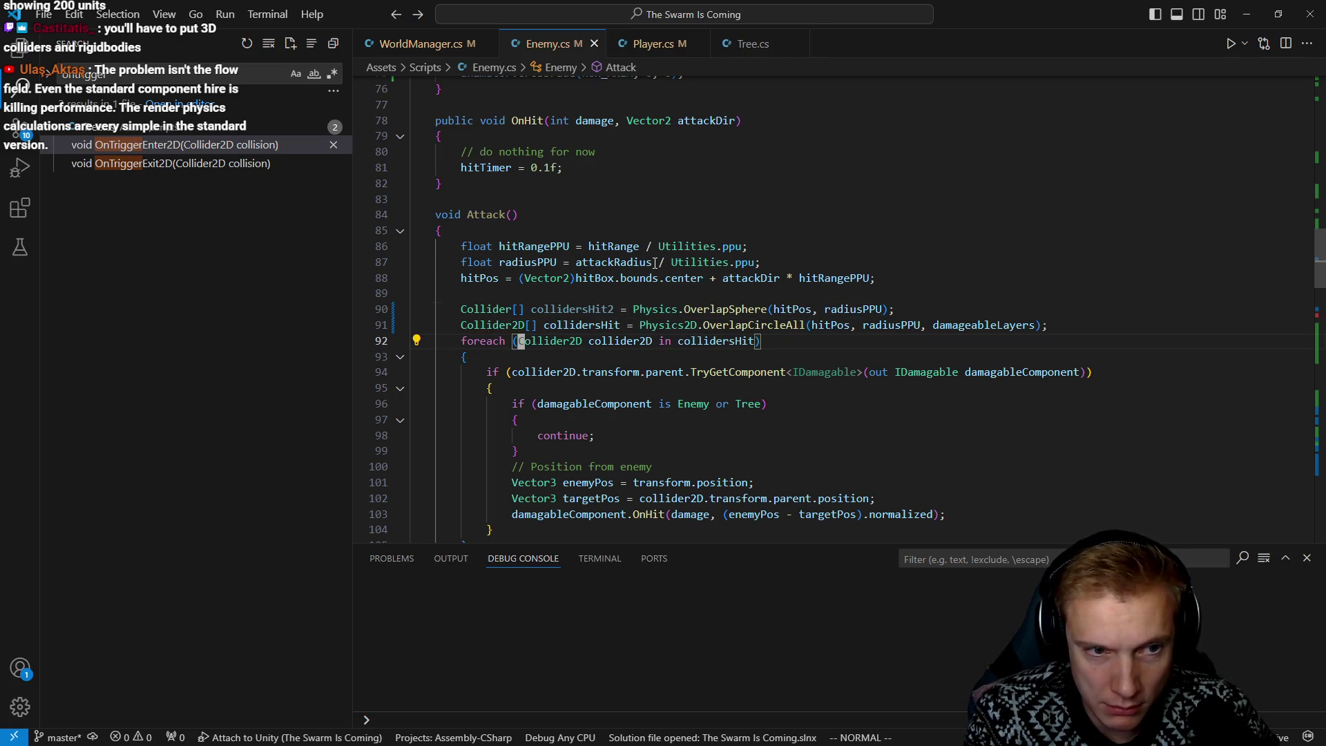
text(e)
text(yyPgccj)
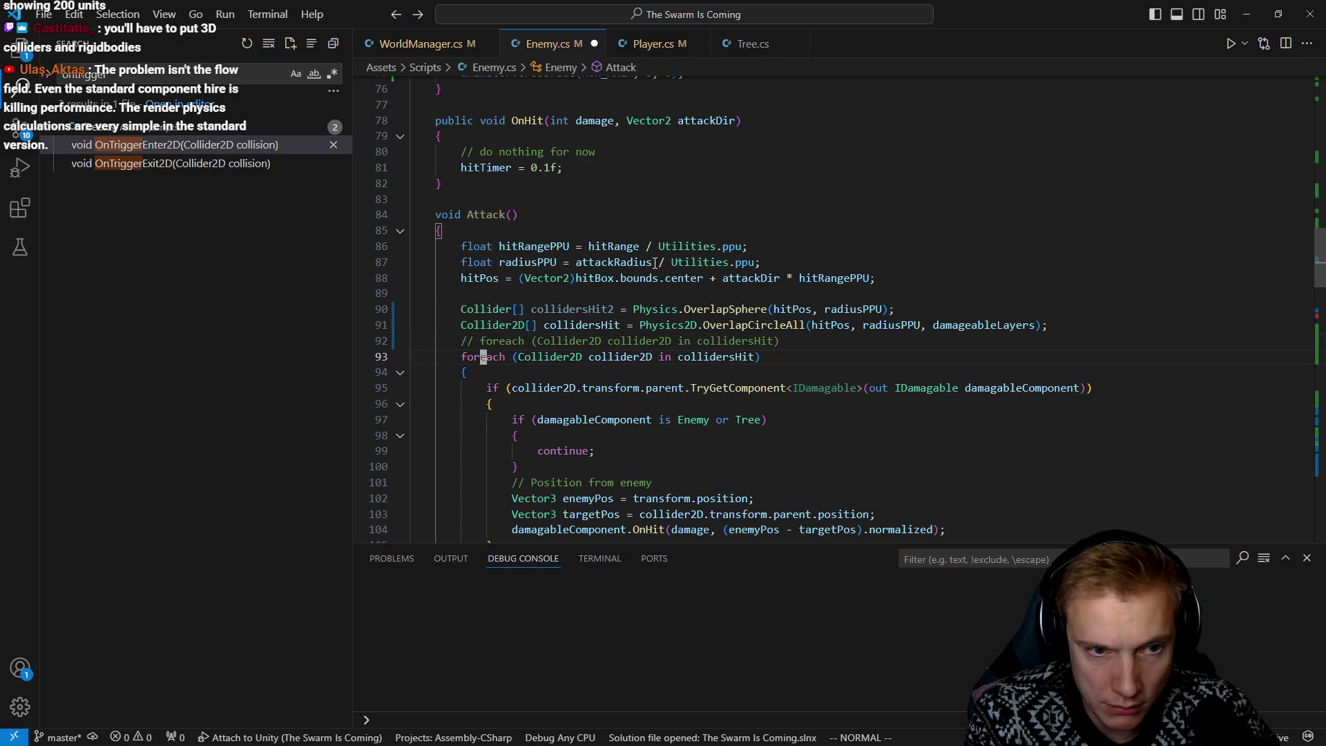
text(w)
key(e)
key(e)
key(e)
text(bexx)
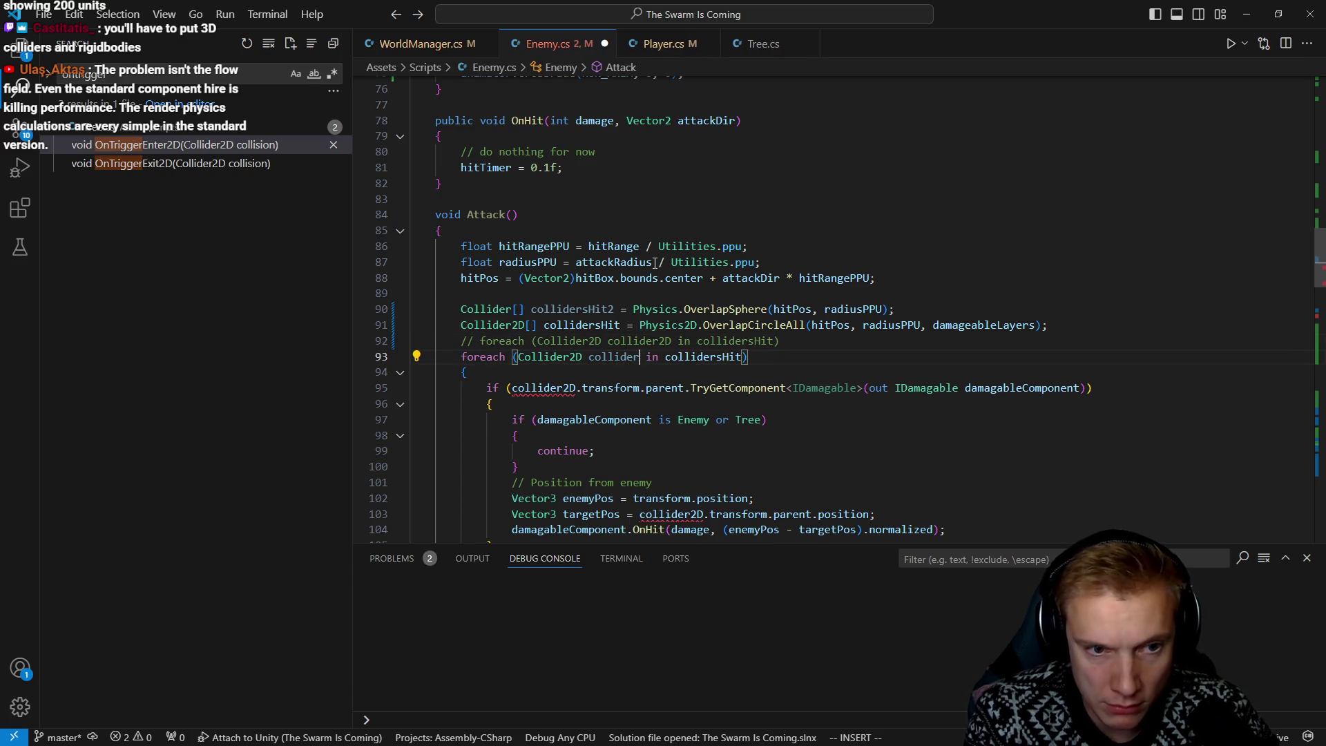
key(h)
key(h)
key(h)
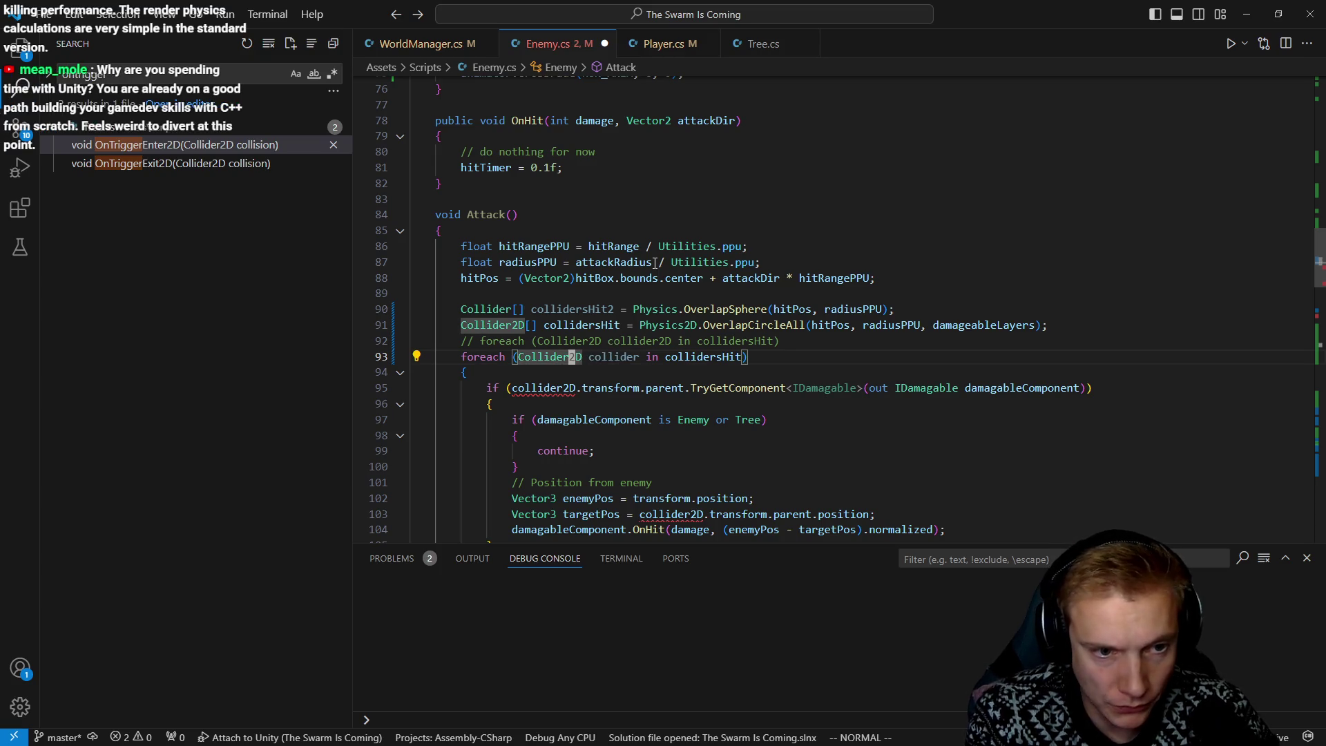
text(xx$i2)
key(Escape)
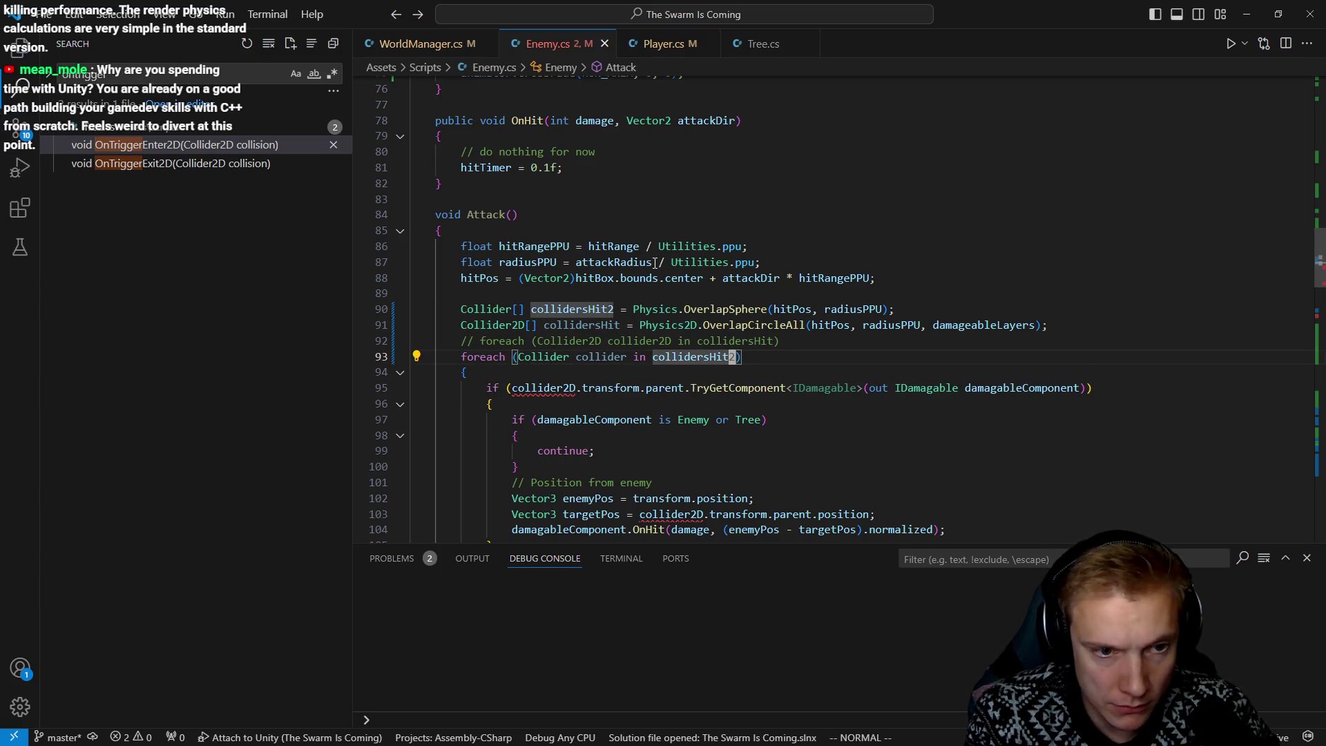
Comment out the old if statement and make its copy check collider instead
key(j)
key(j)
text(^w)
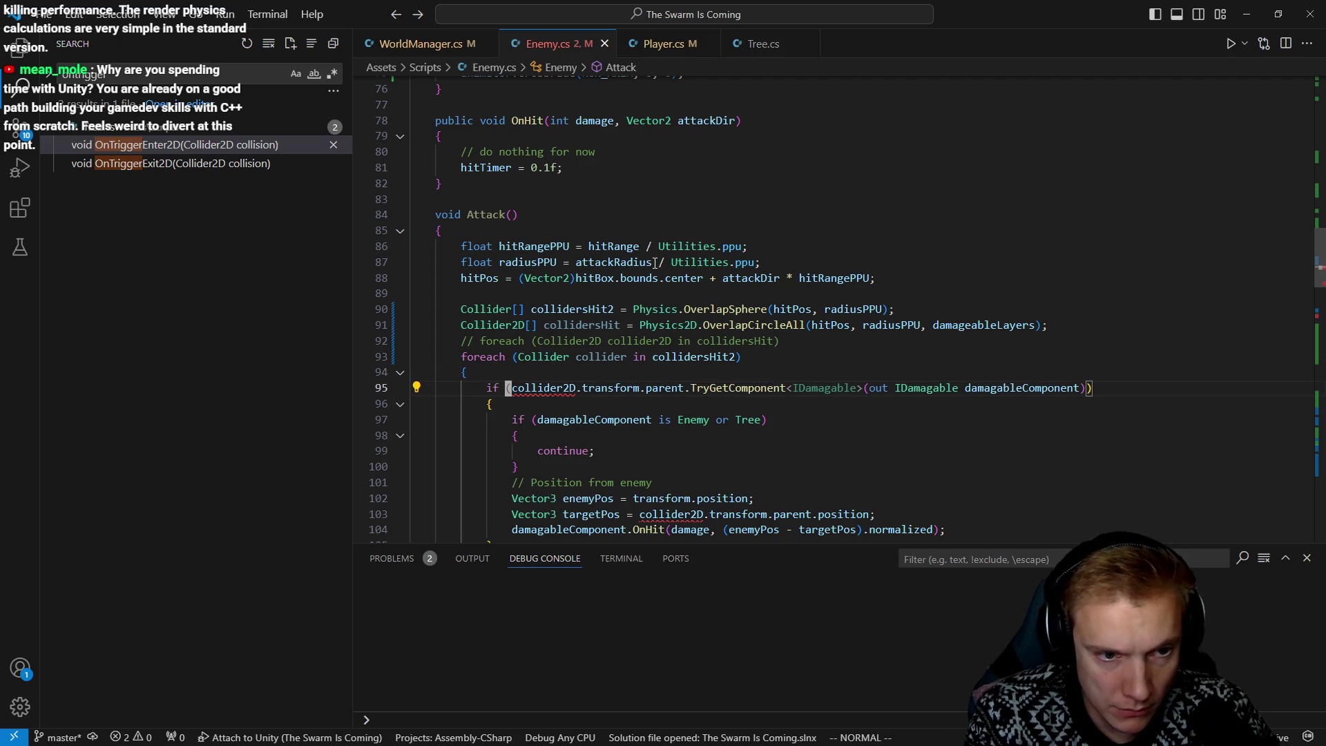
text(yypgcckww)
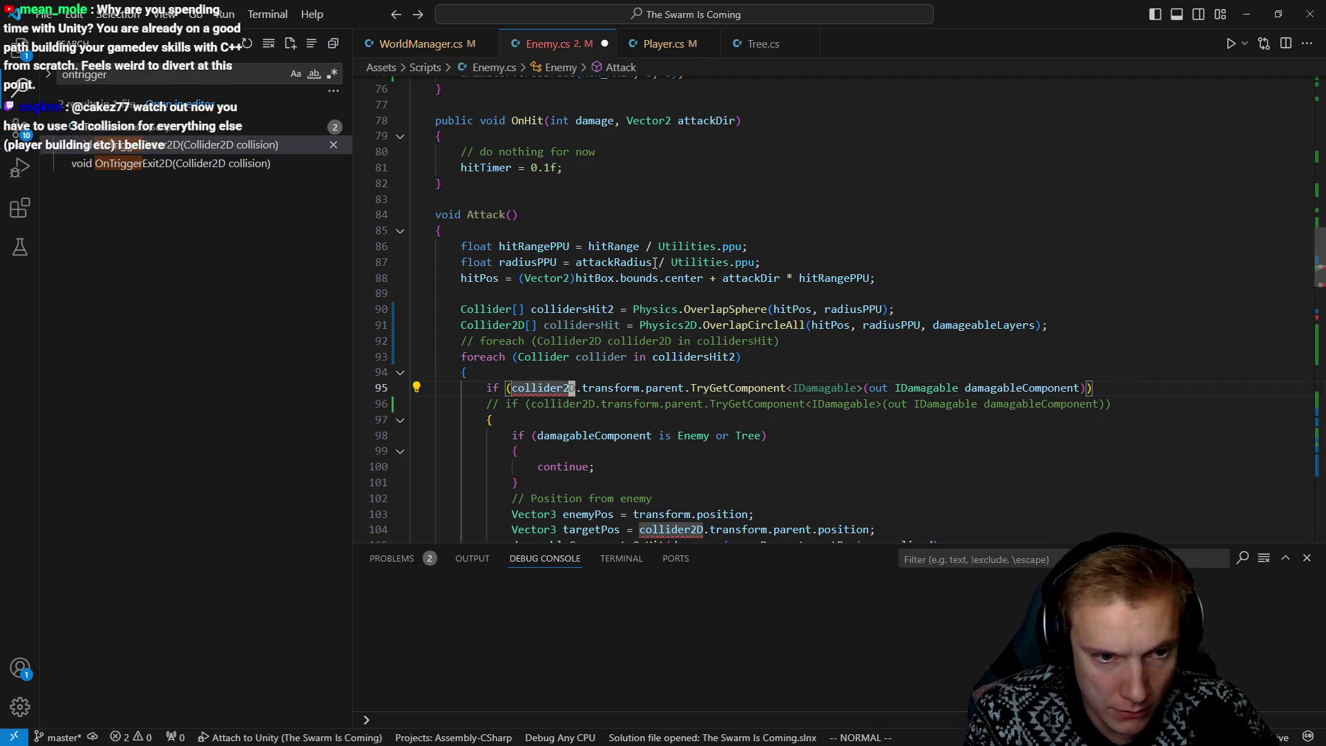
text(cwcollider)
key(Escape)
key(ctrl+s)
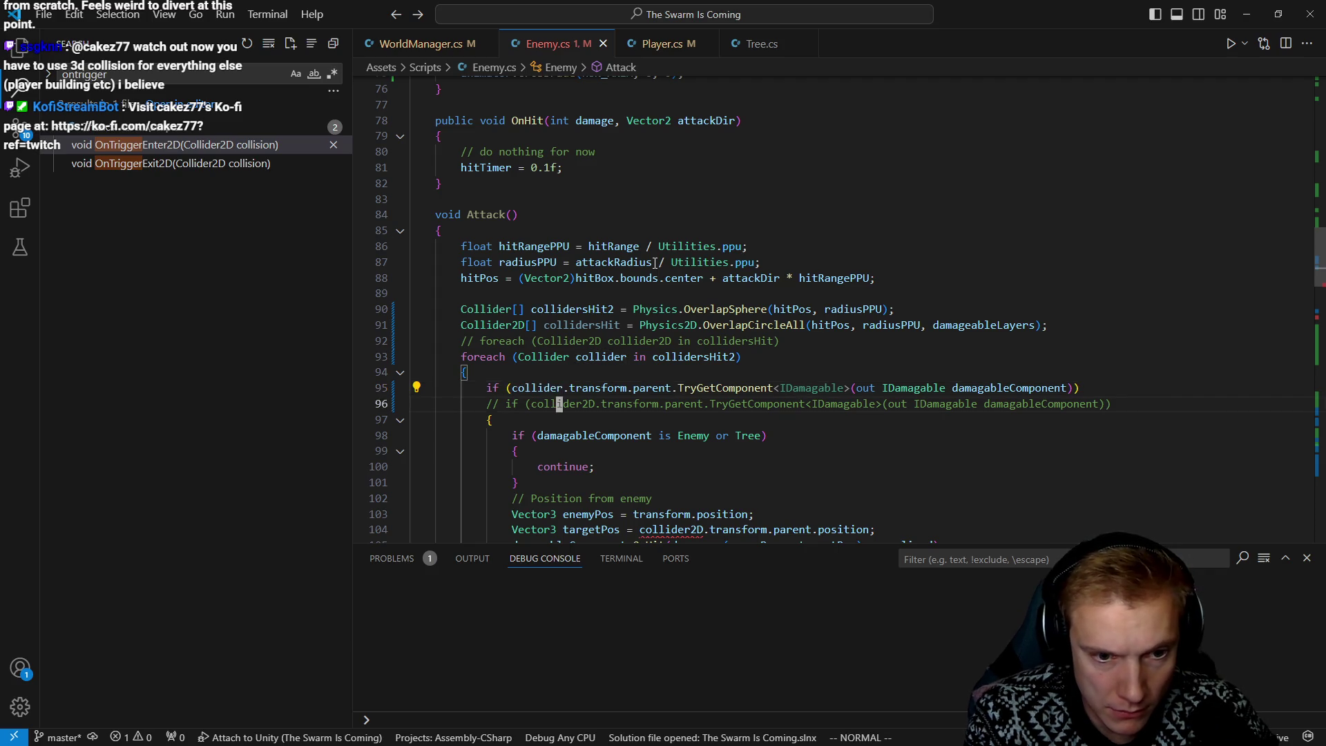
Comment out the old targetPos line, point its copy at collider, and save
key(j)
key(j)
key(j)
scroll(654, 263, down, 2)
text(j^)
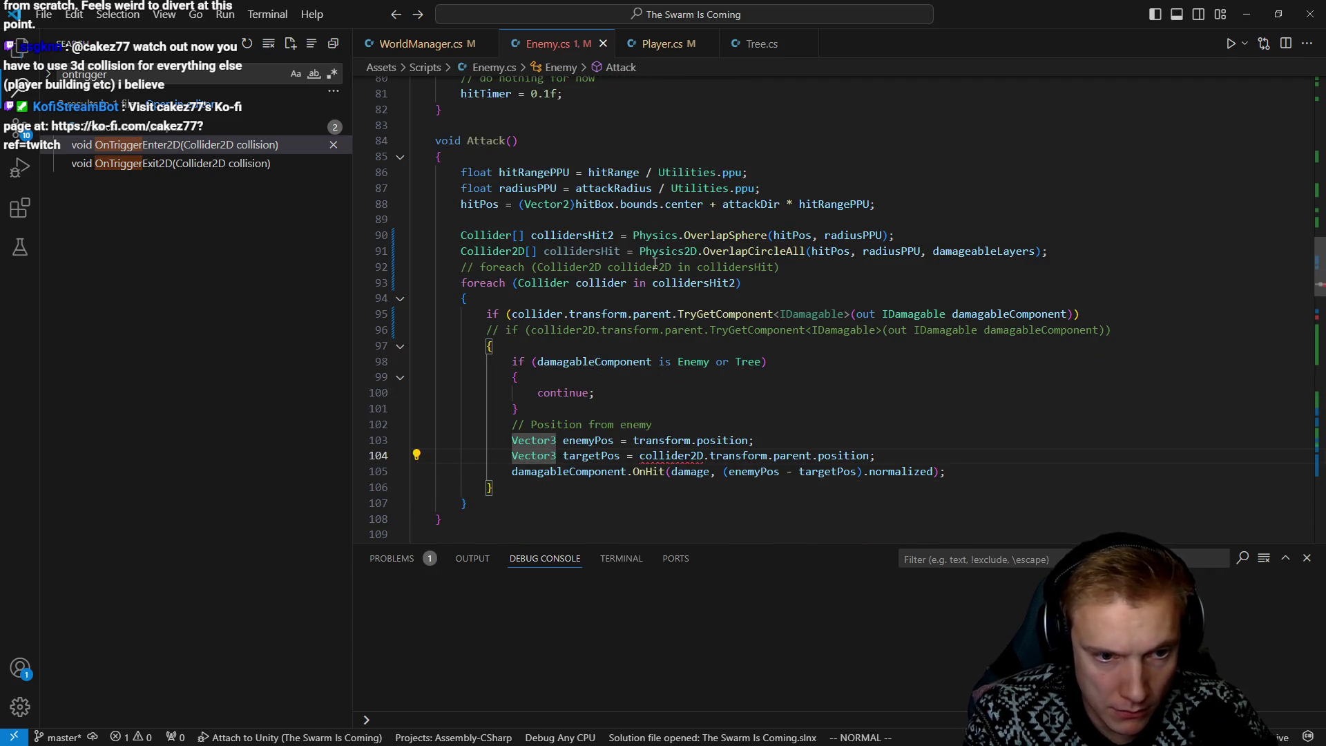
text(yyPgccjwww)
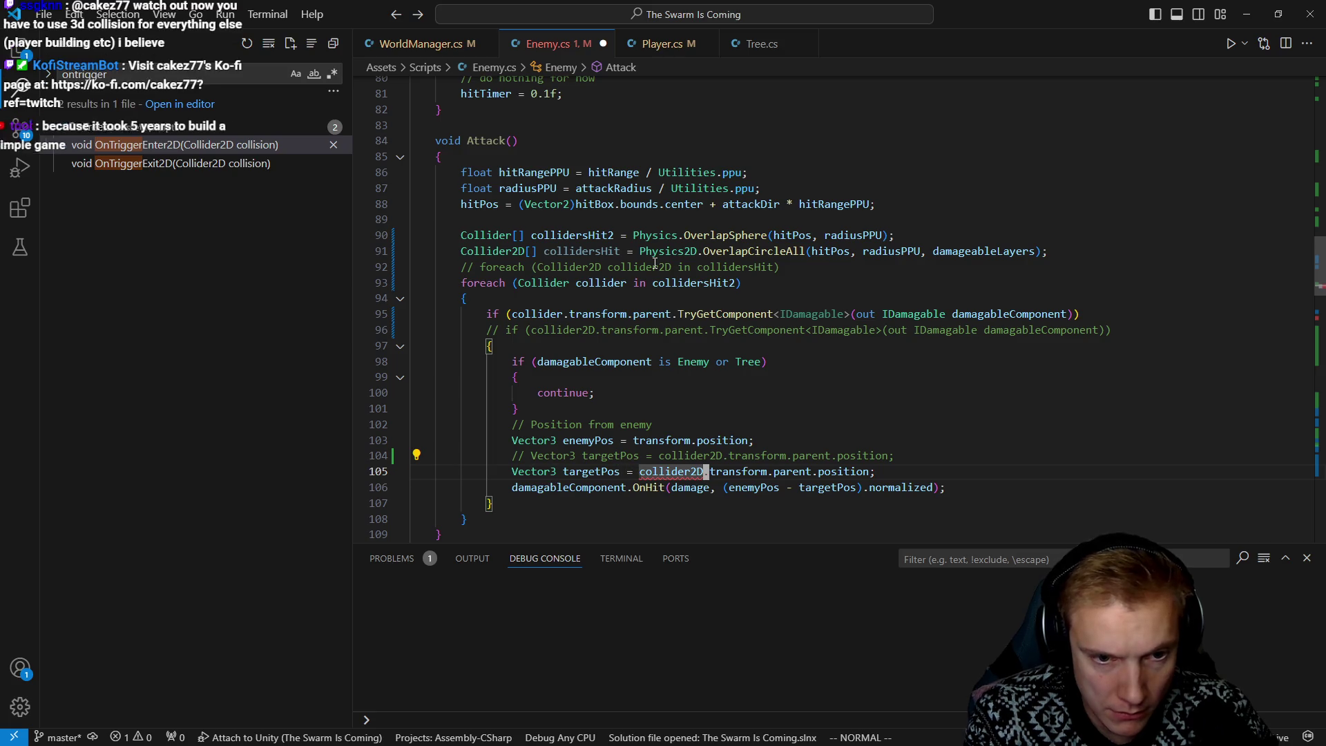
text(ea)
key(BackSpace)
key(BackSpace)
key(Escape)
key(ctrl+s)
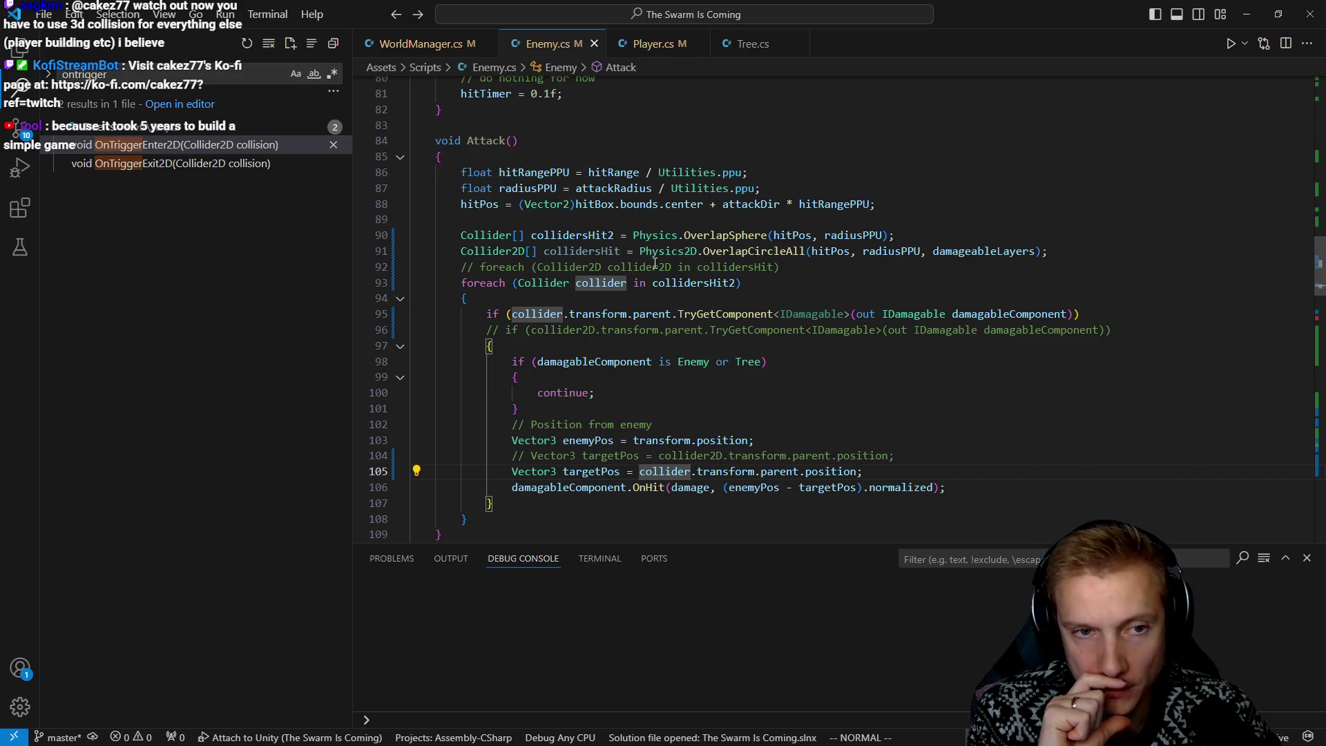
Review the remaining Rigidbody2D and Physics2D references, then return to Unity to recompile
scroll(685, 254, up, 20)
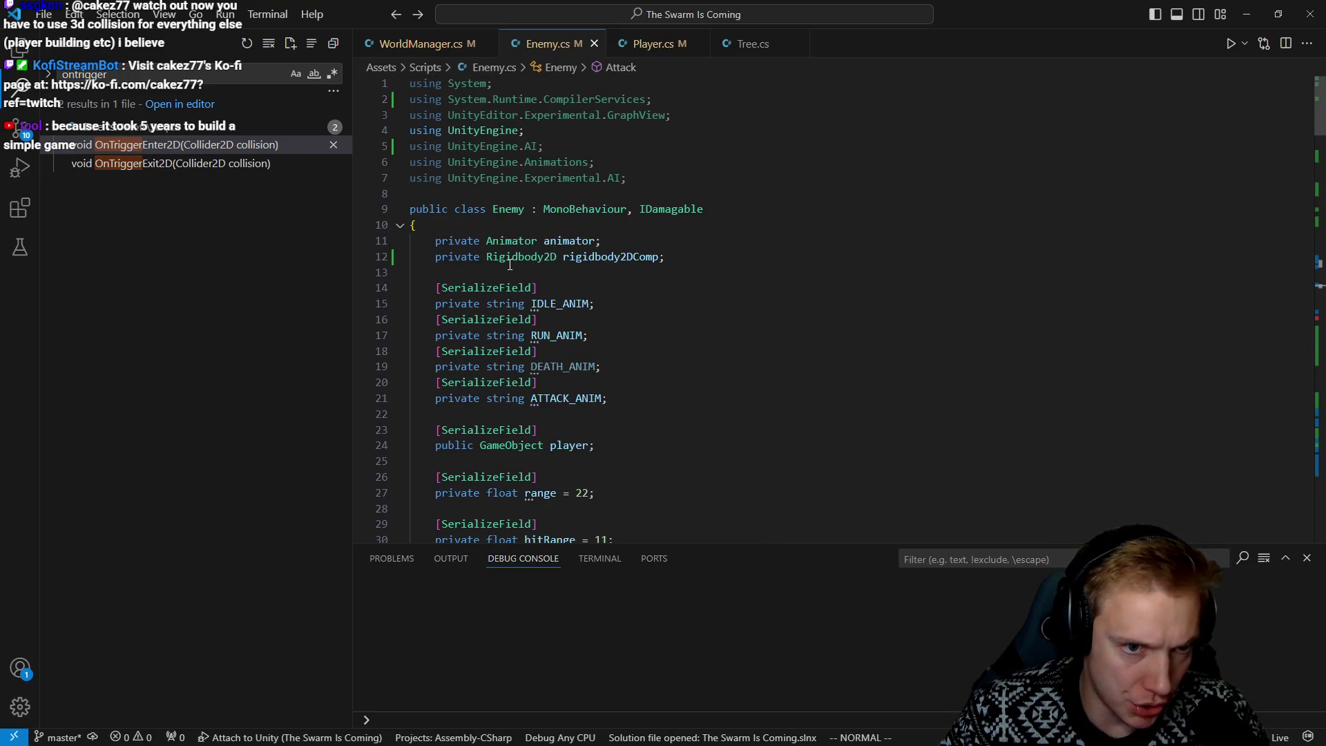
click(547, 257)
click(664, 256)
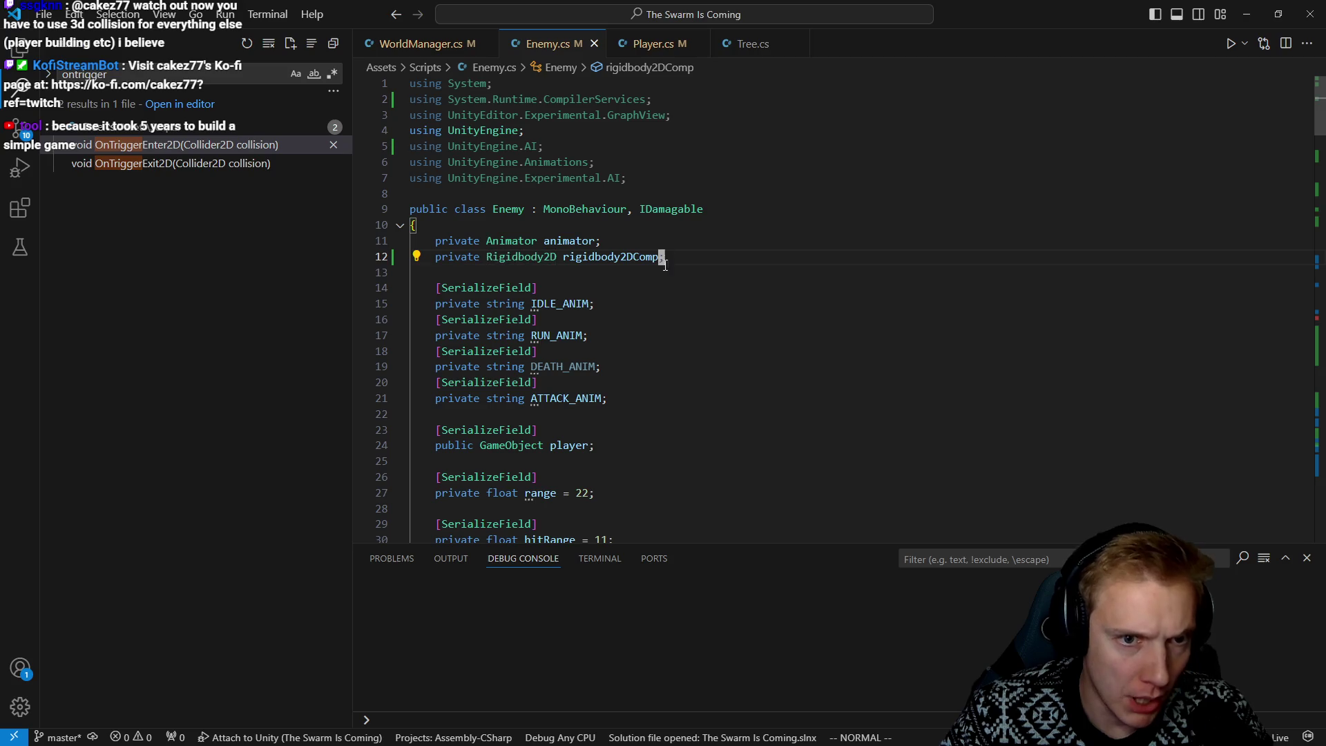
scroll(699, 302, down, 6)
scroll(699, 302, down, 12)
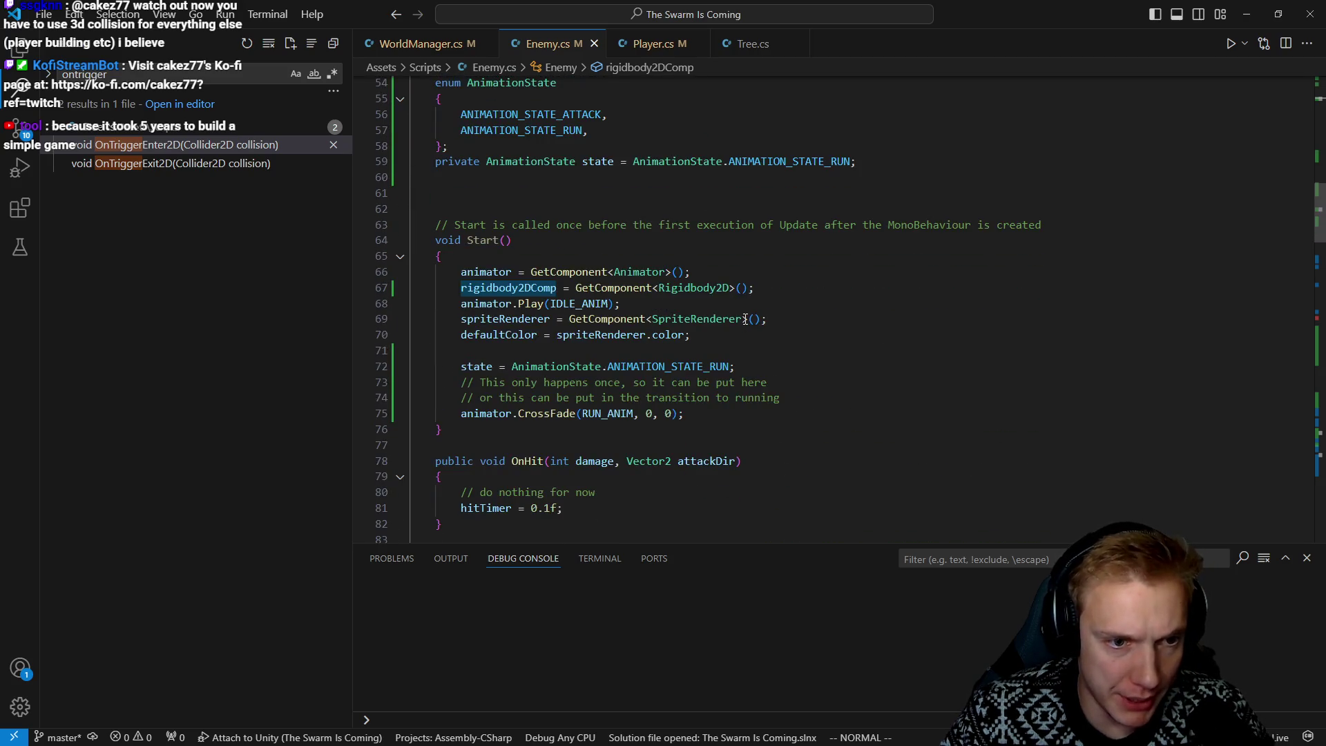
click(483, 271)
scroll(528, 324, down, 2)
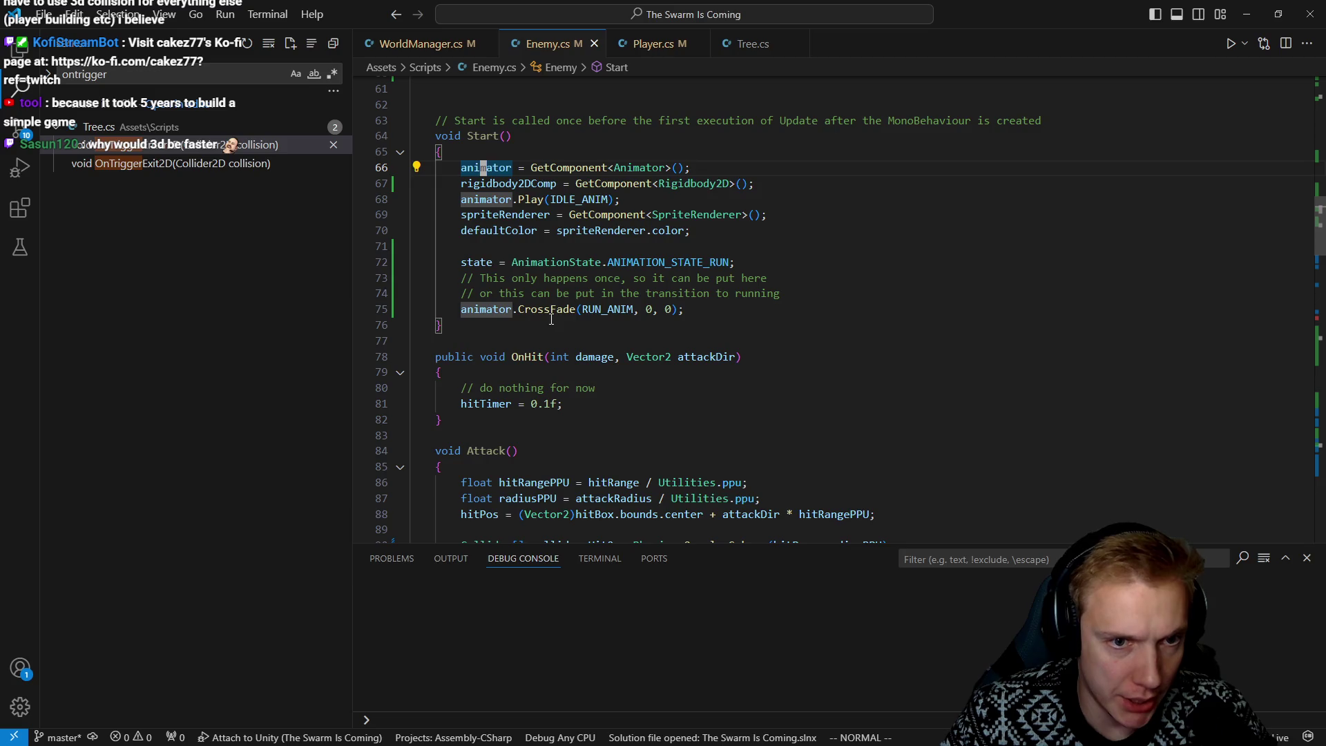
scroll(551, 319, down, 7)
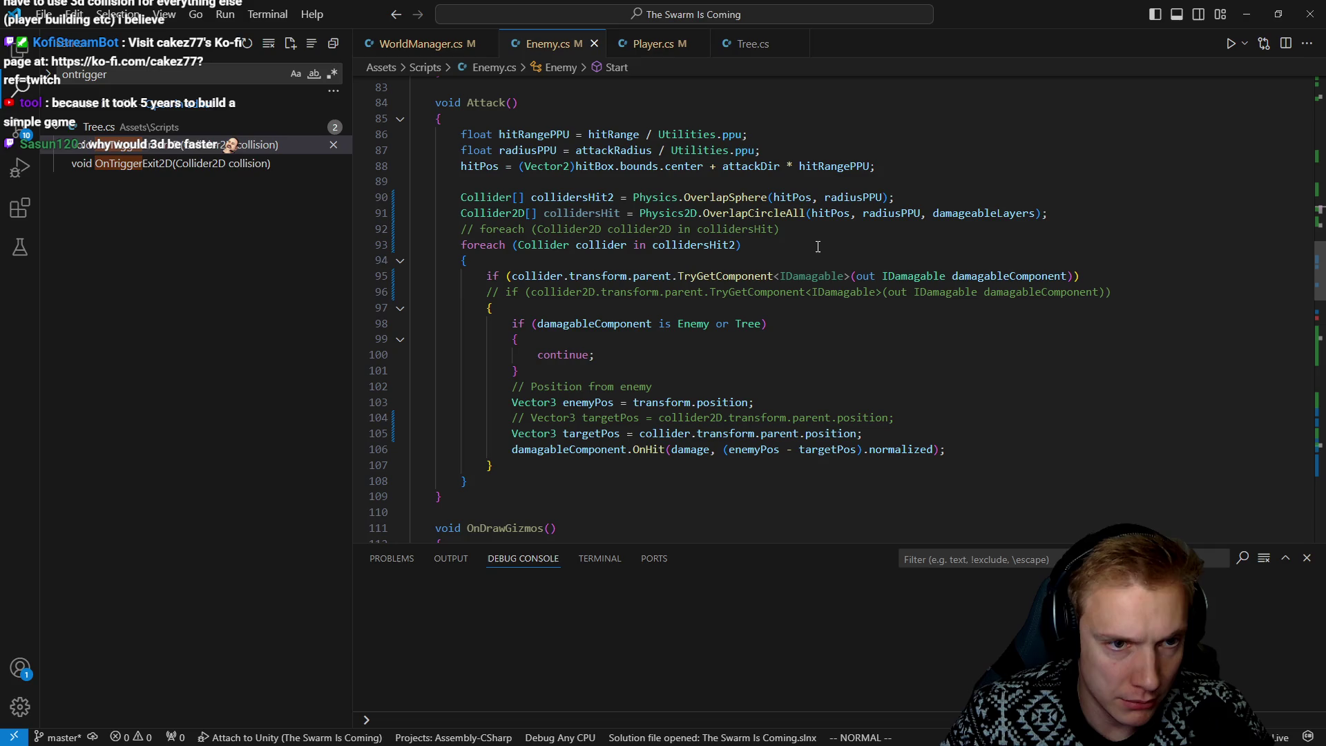
scroll(802, 249, up, 4)
scroll(769, 279, down, 3)
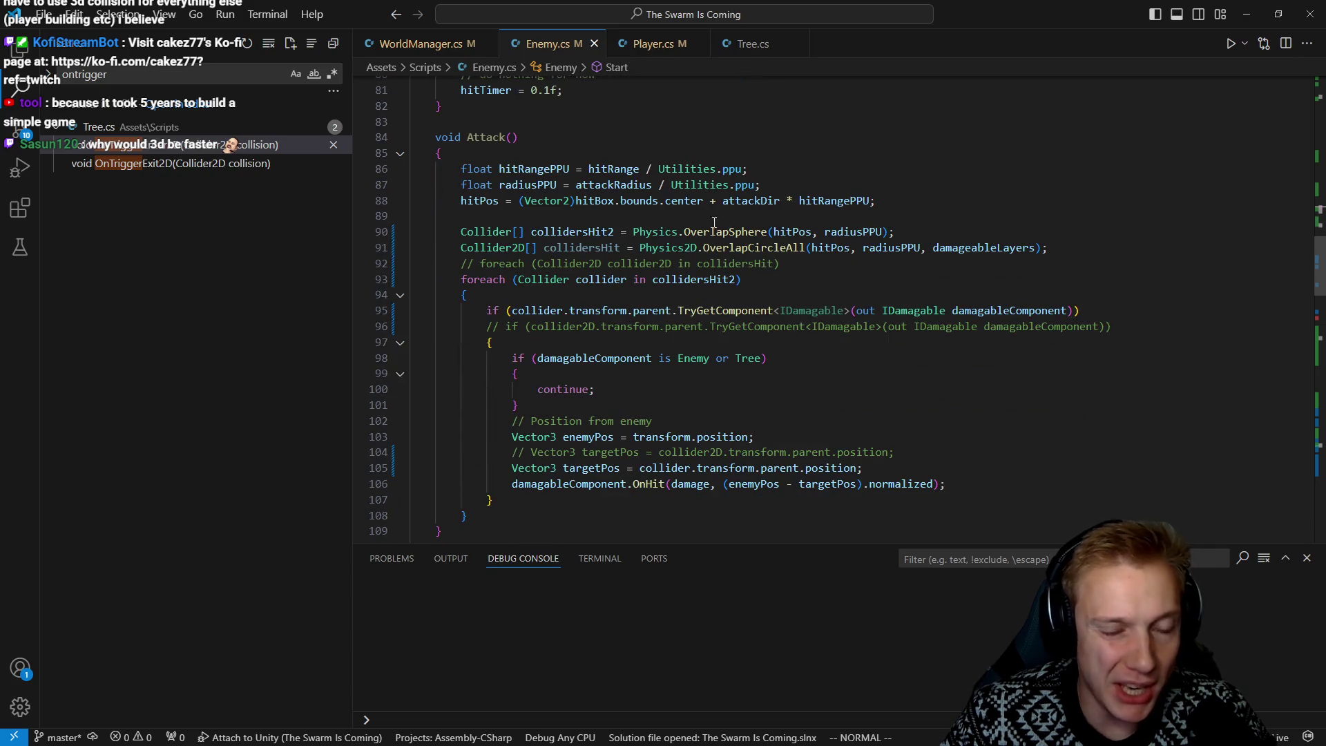
click(673, 249)
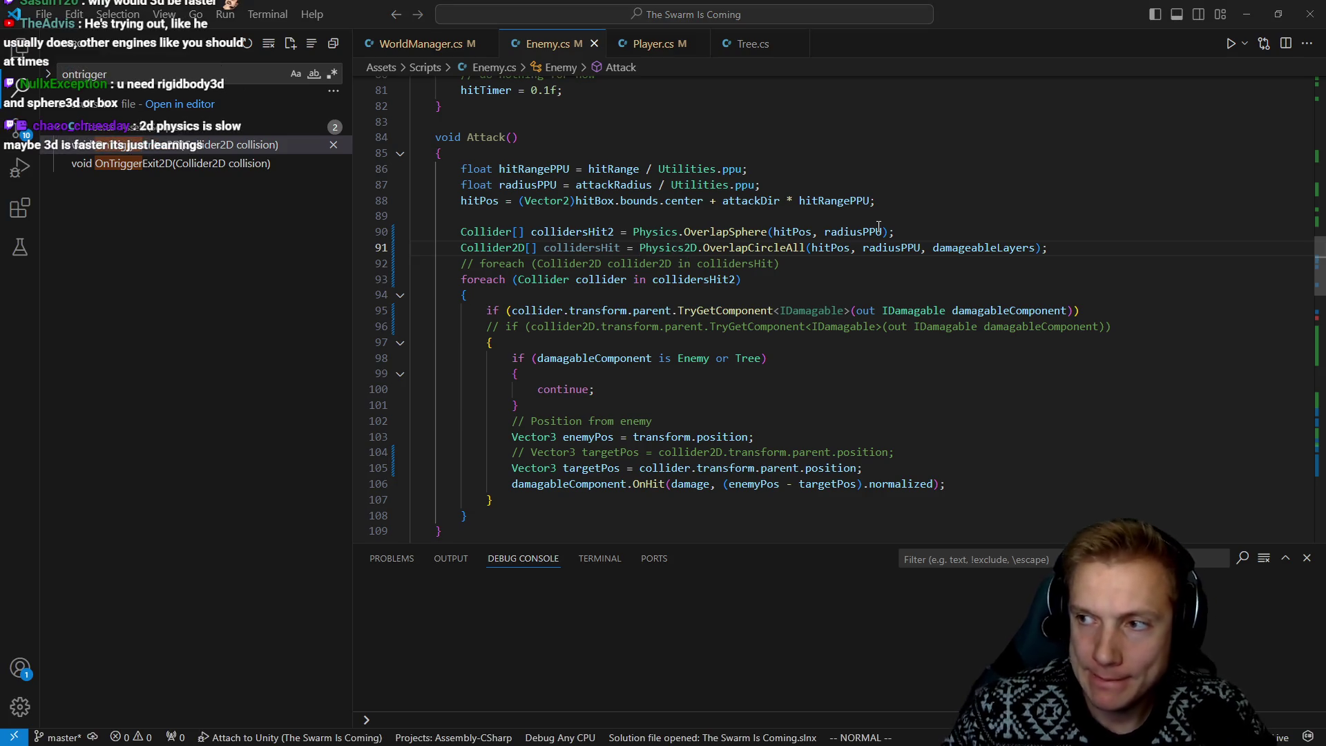
key(alt+Tab)
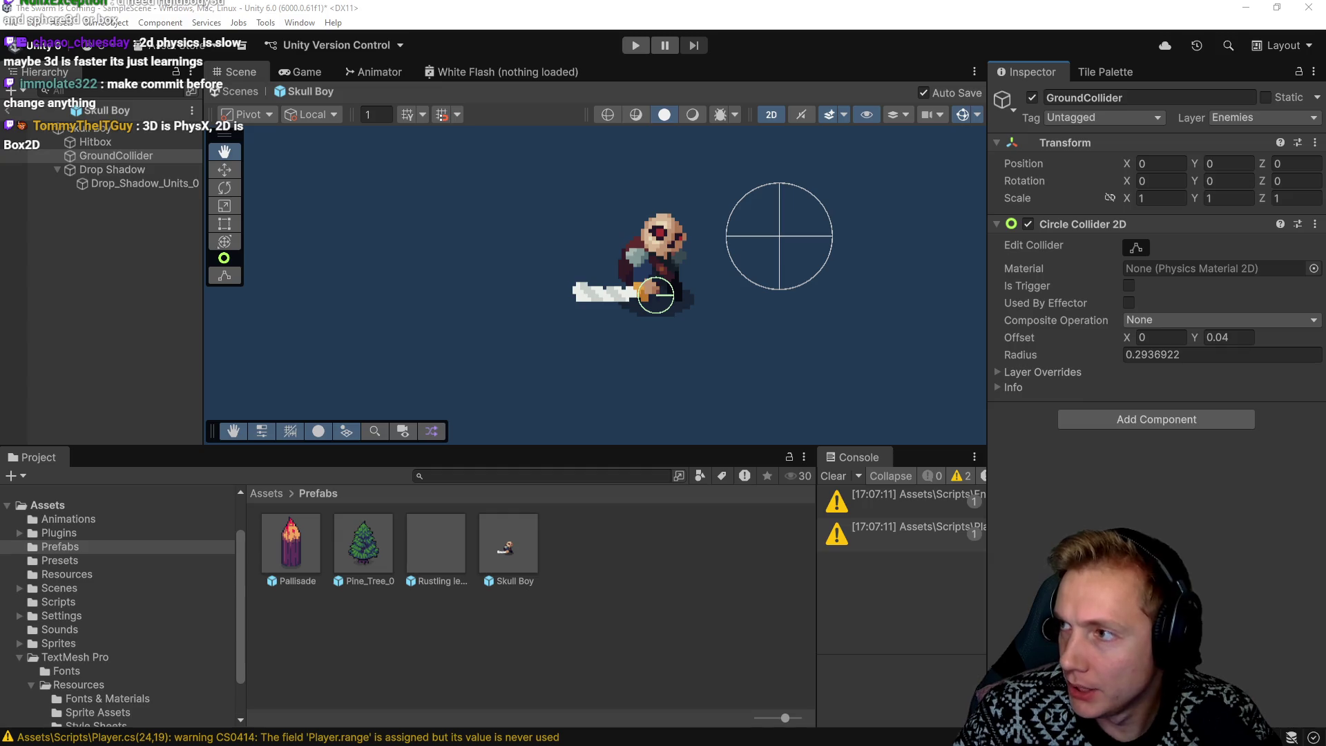
Bring up YouTube Studio and read the live chat's physics suggestions
key(alt+Tab)
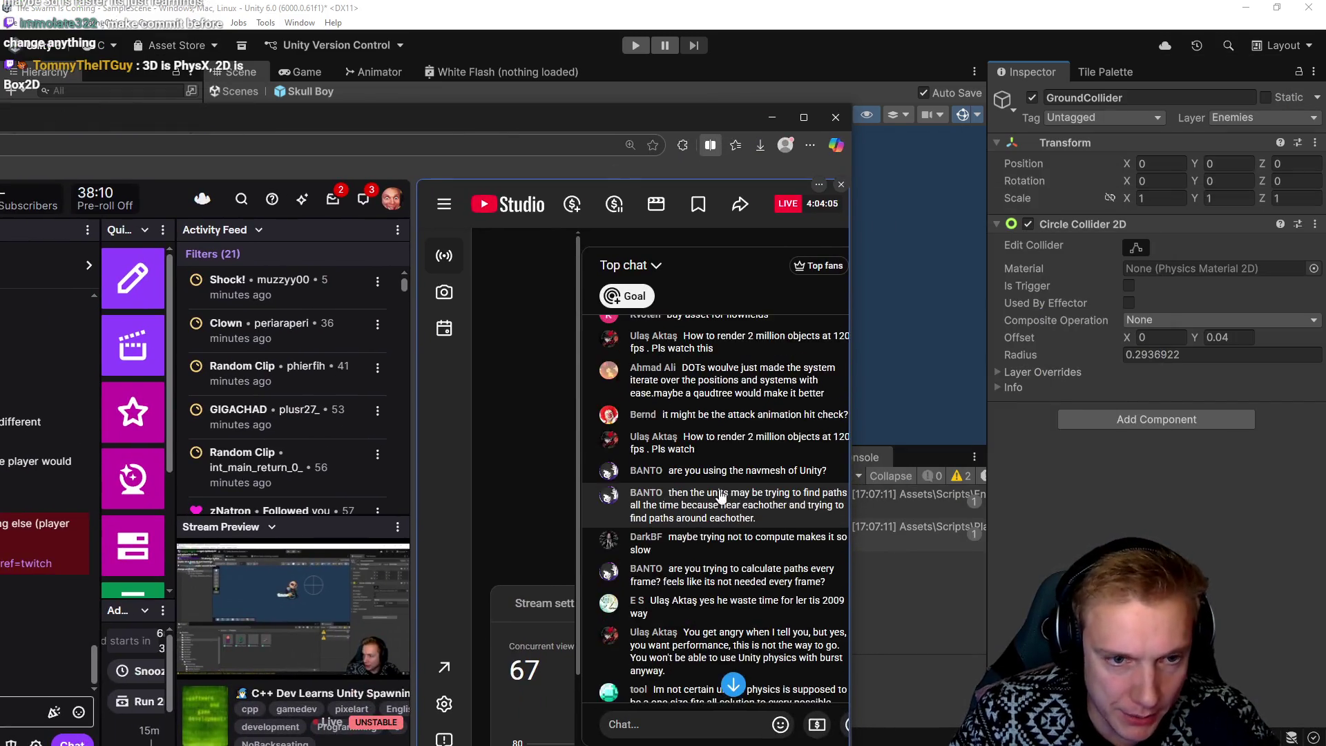
scroll(719, 496, down, 10)
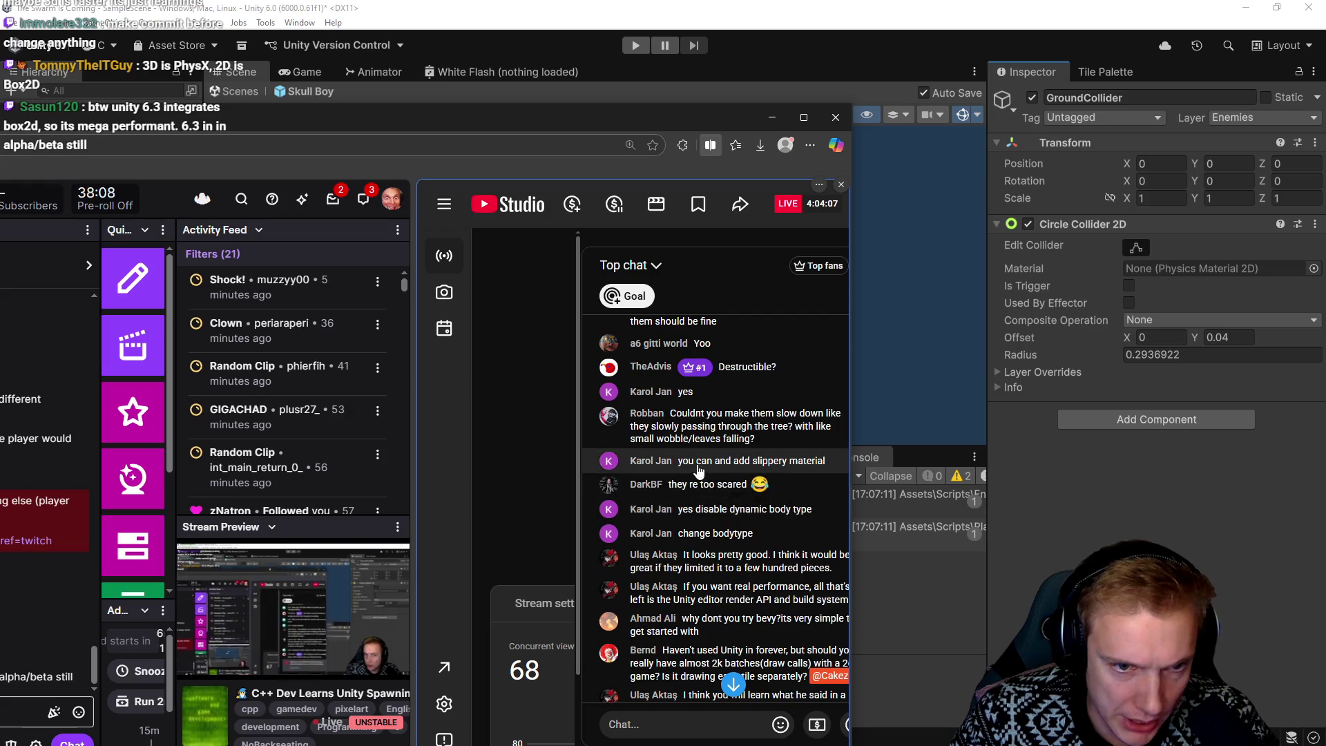
scroll(699, 470, down, 3)
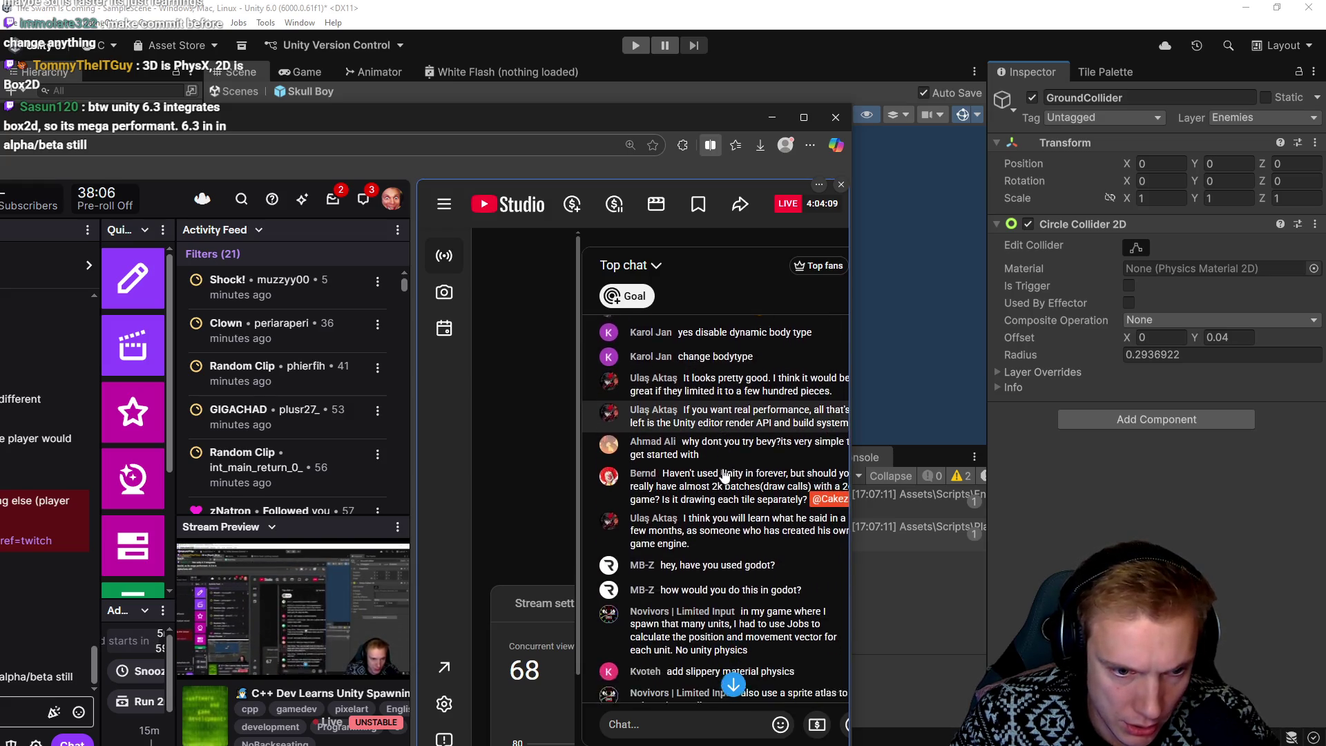
scroll(724, 477, down, 5)
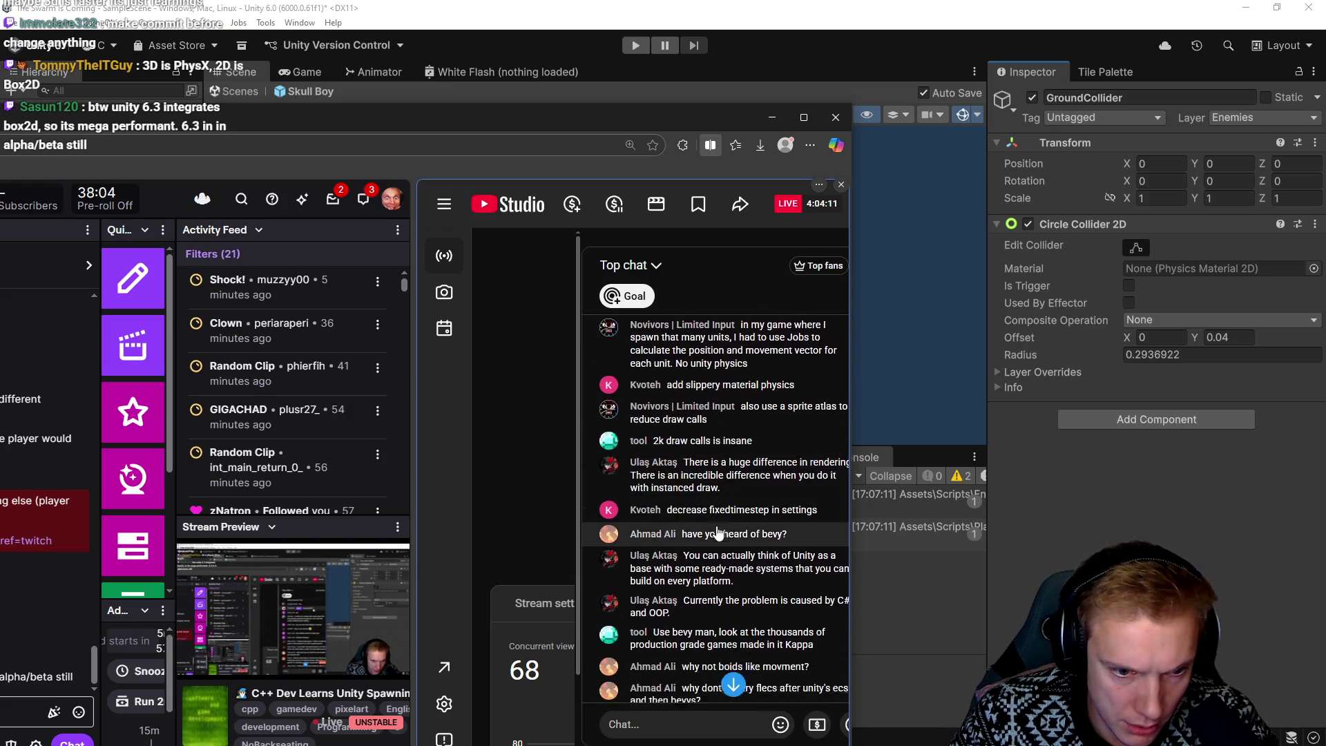
scroll(718, 532, down, 10)
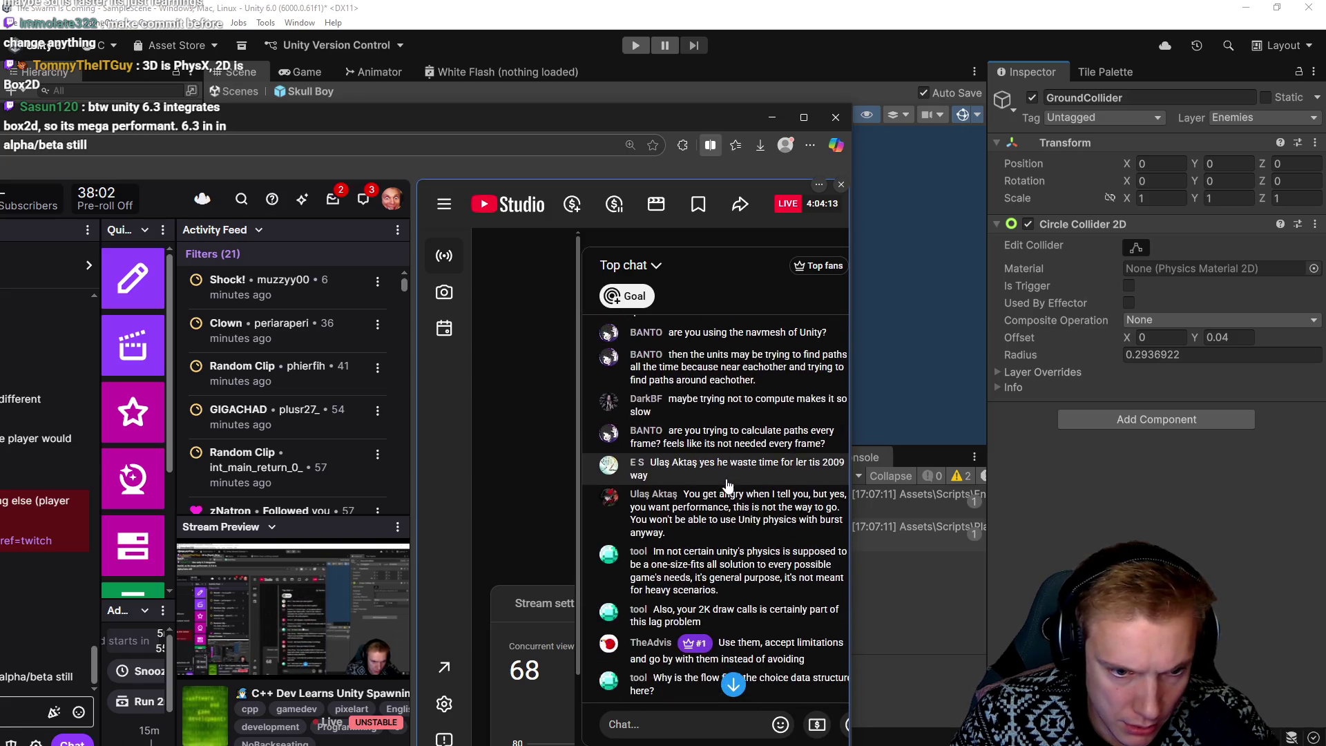
scroll(724, 494, down, 10)
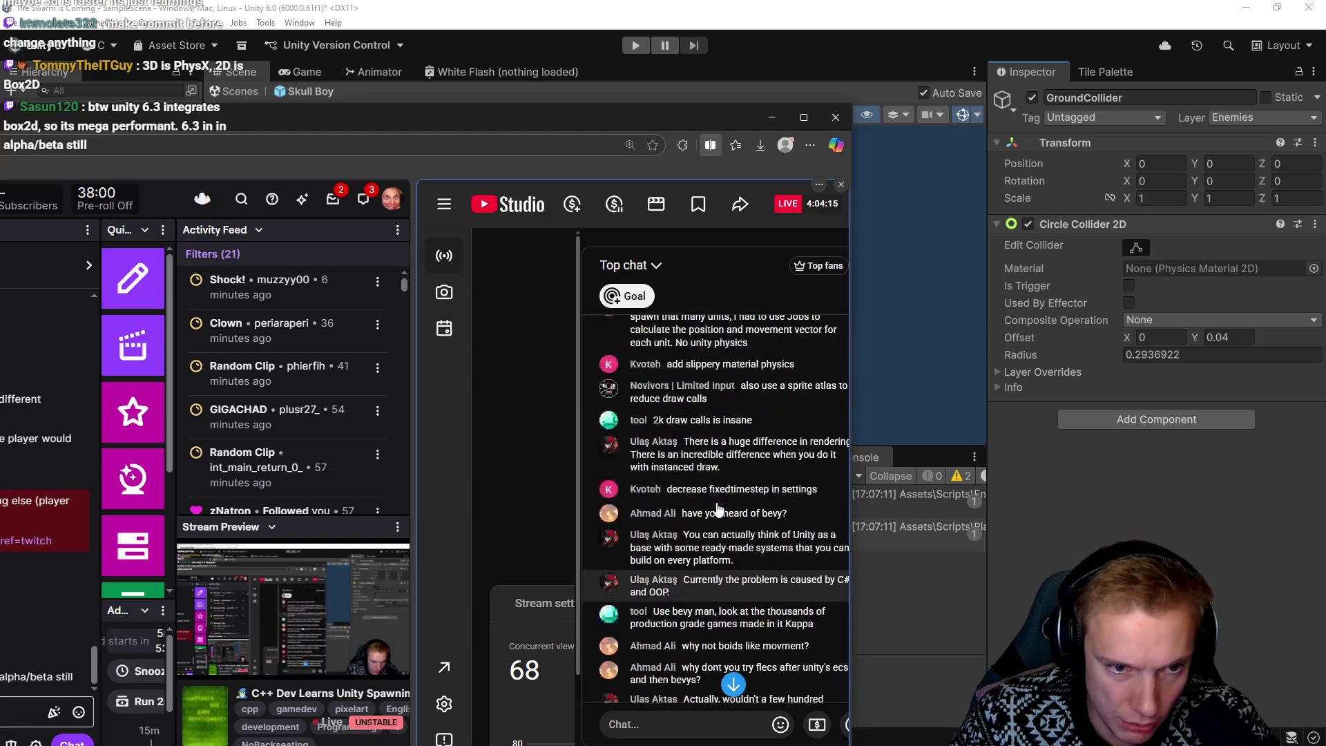
scroll(718, 509, down, 10)
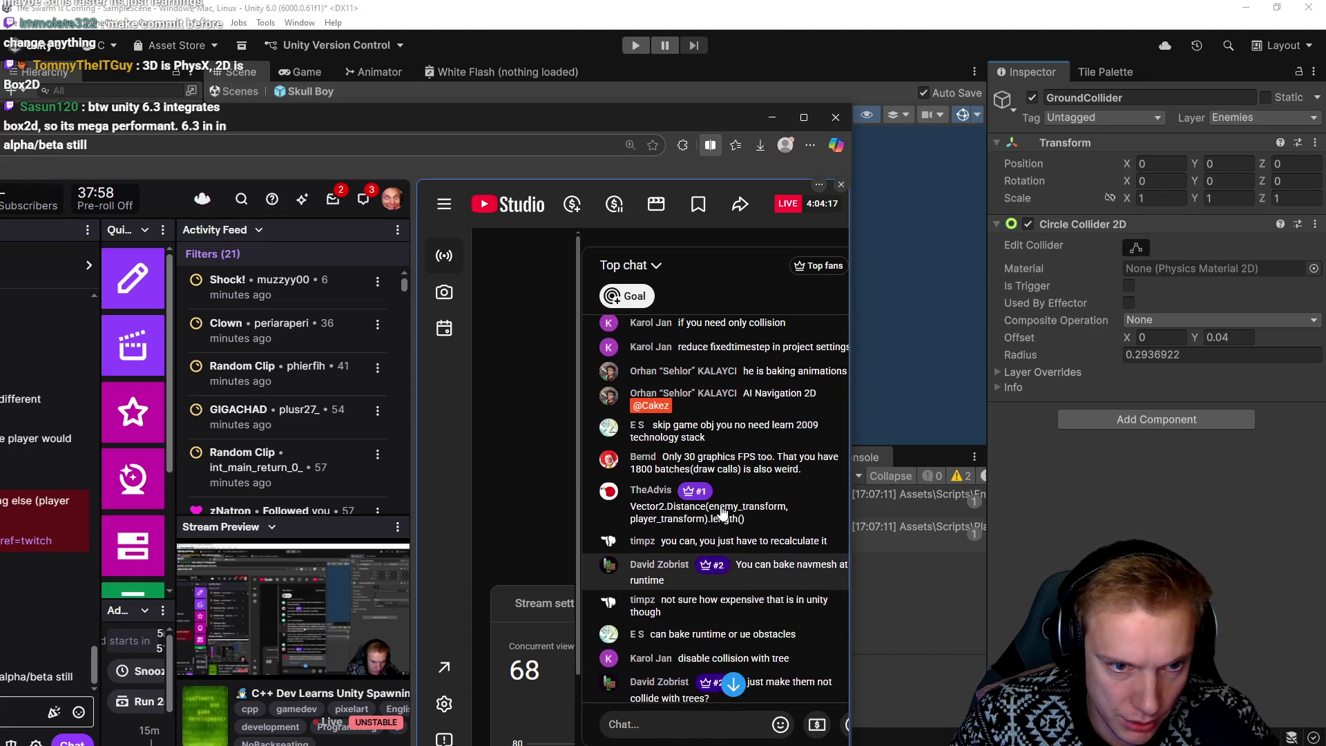
scroll(725, 504, up, 2)
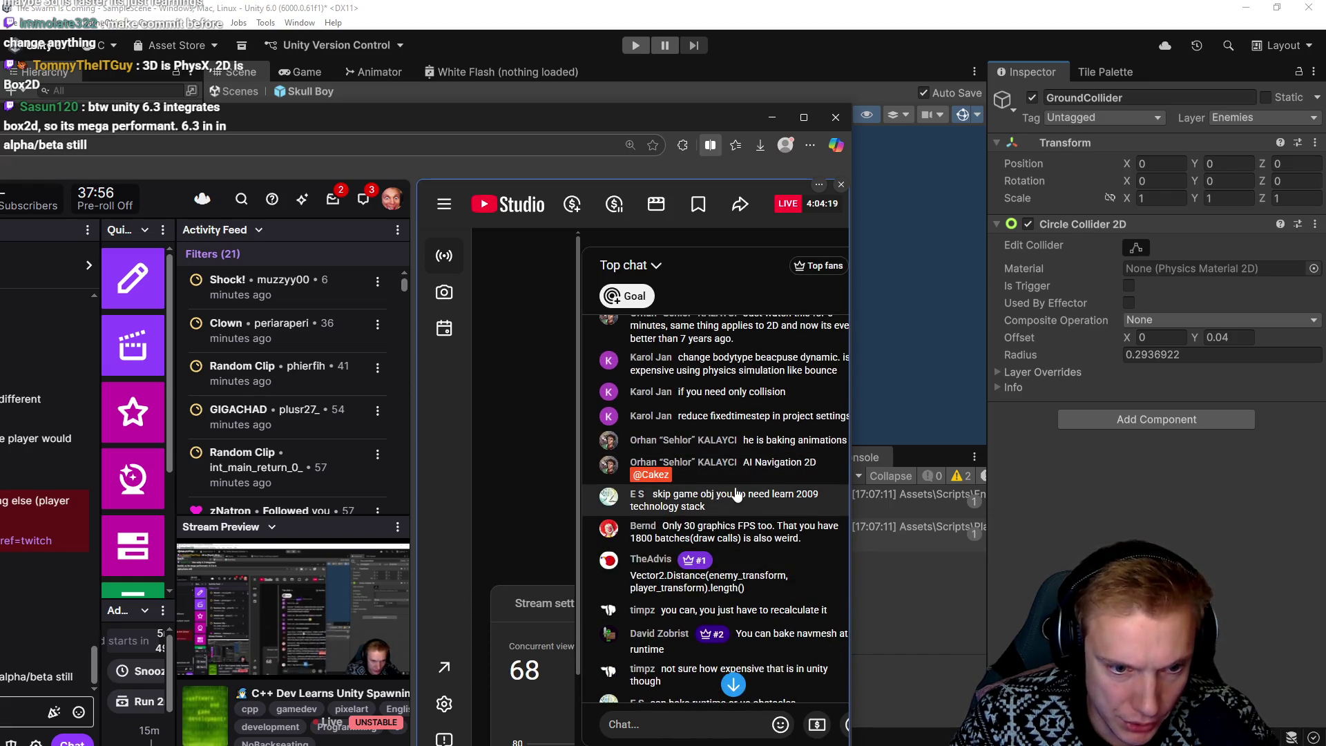
scroll(763, 452, up, 4)
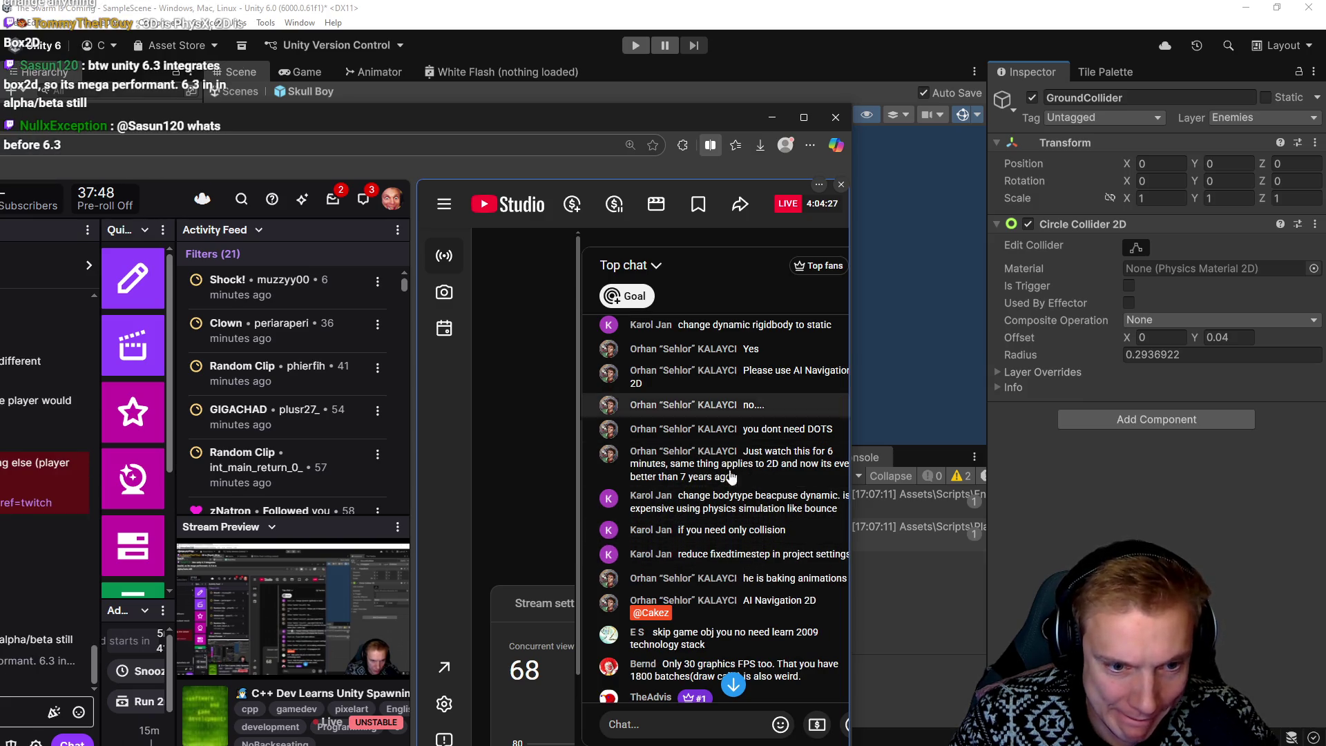
scroll(739, 477, down, 2)
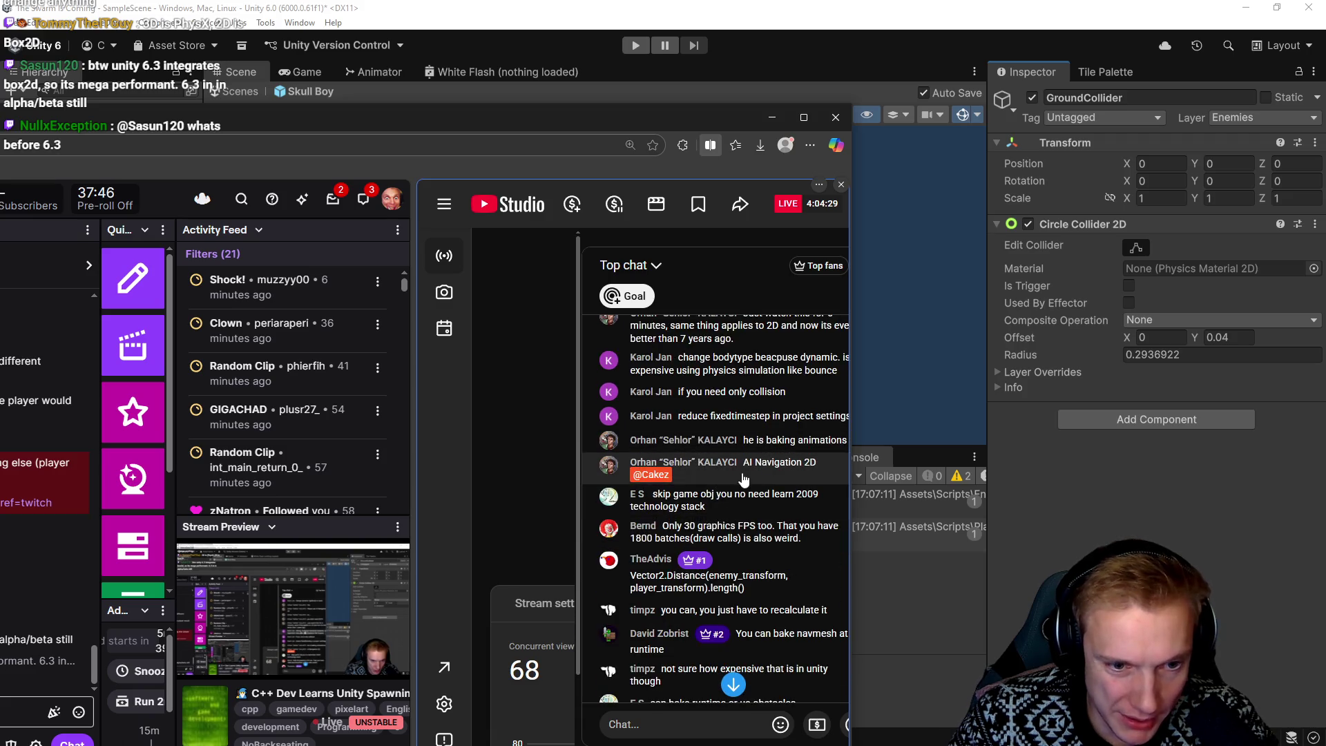
scroll(704, 442, down, 2)
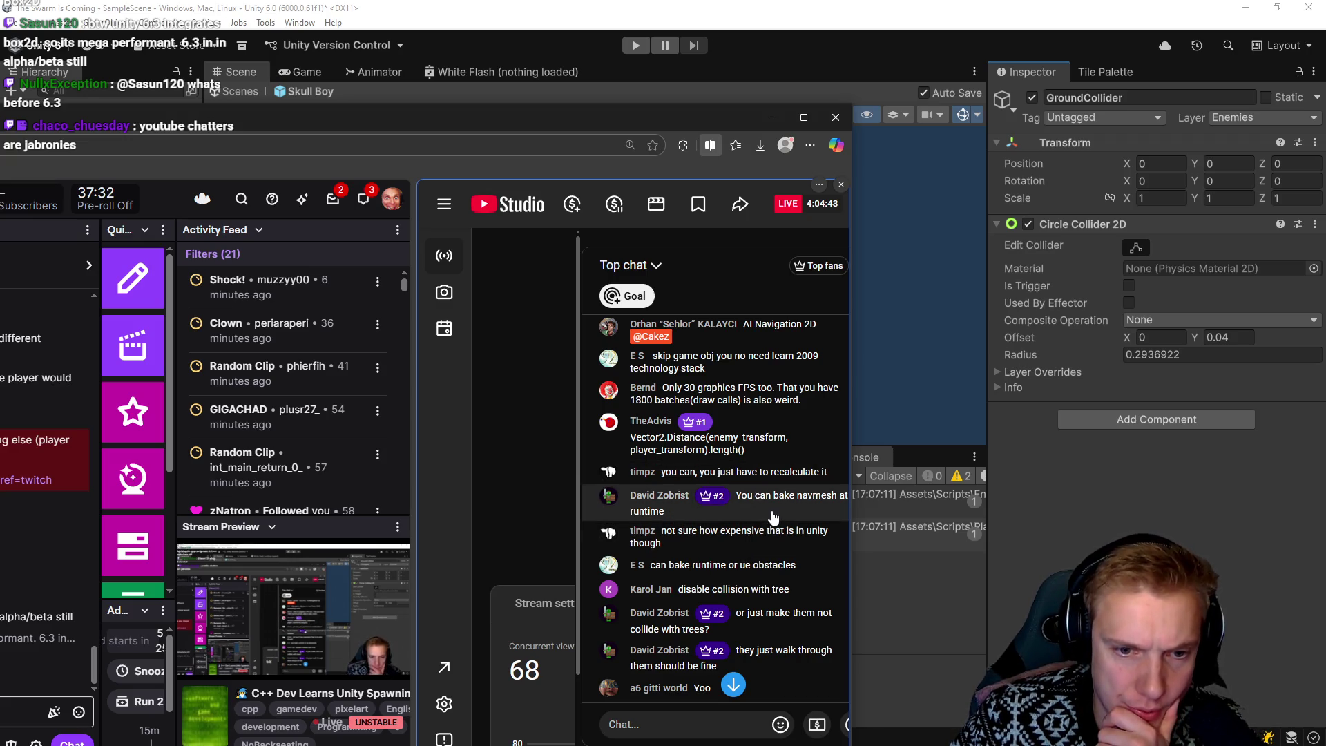
Read further down the chat, then drag the browser aside to reveal the Unity scene
scroll(770, 511, down, 3)
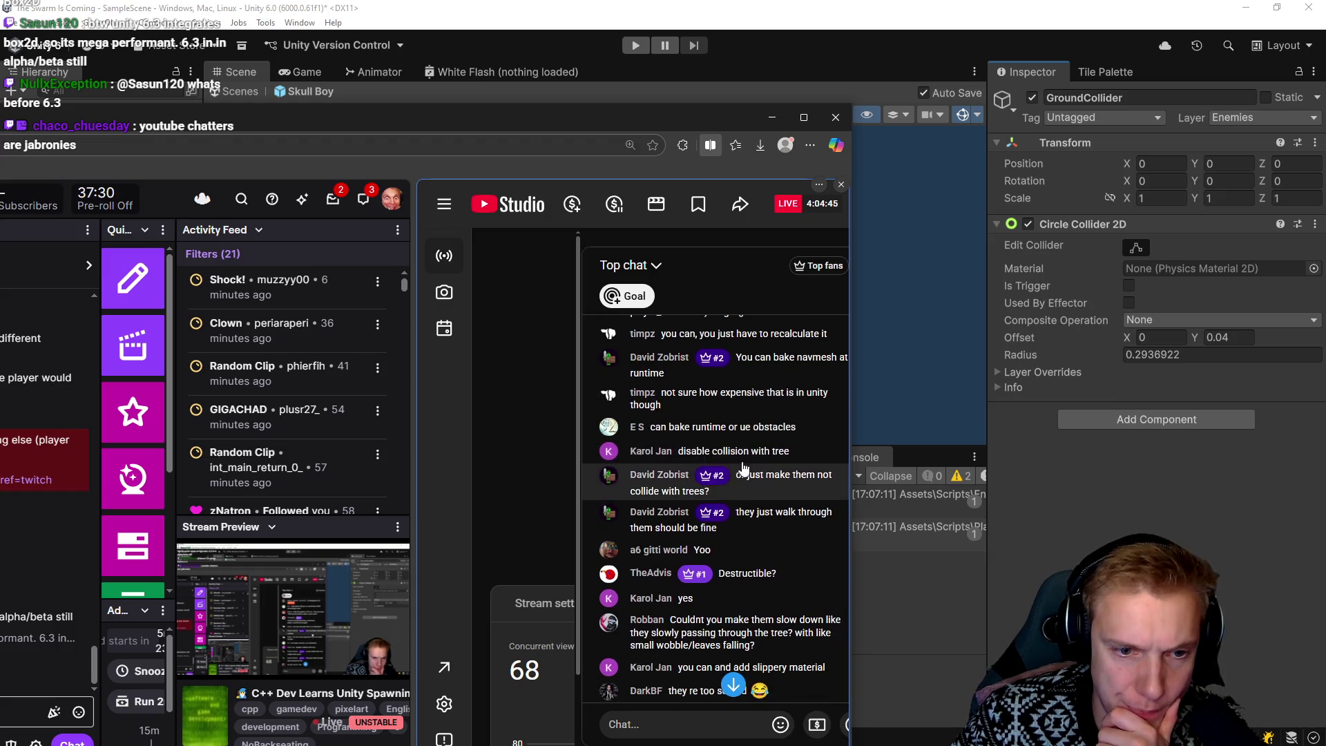
scroll(668, 445, down, 3)
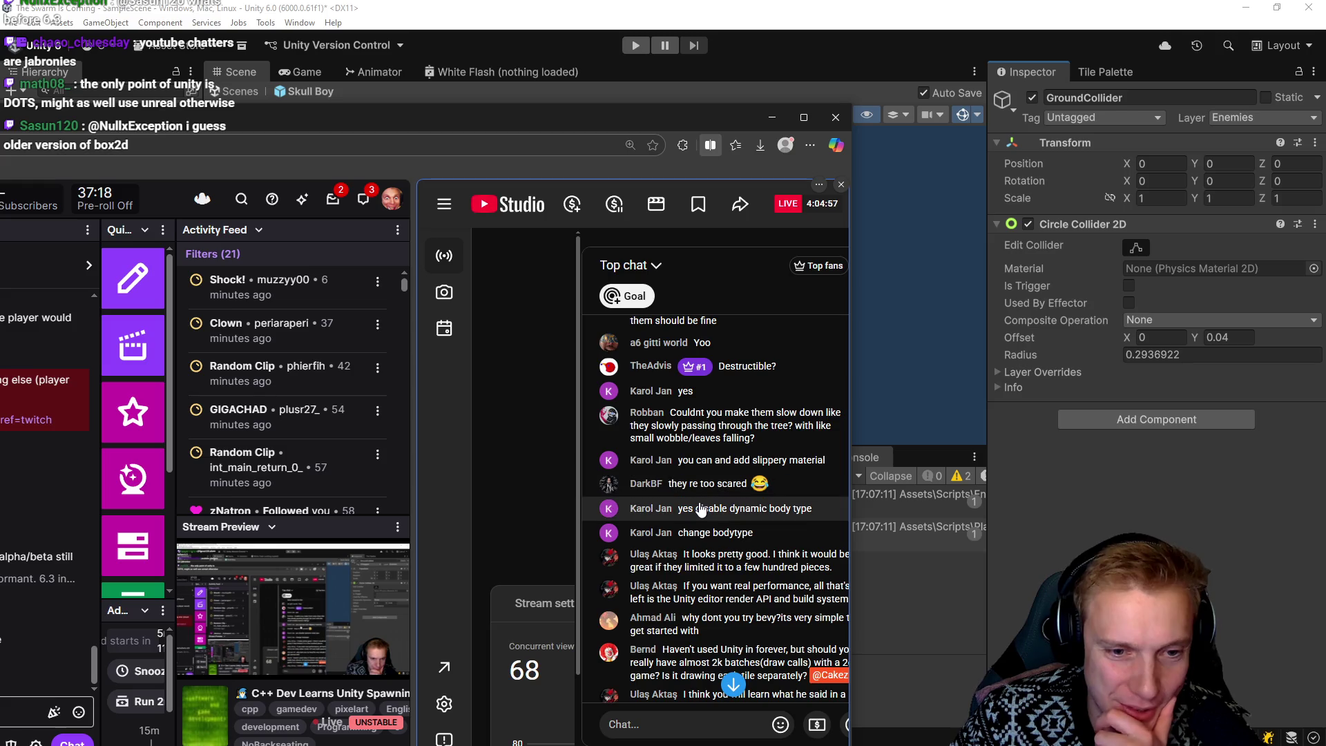
scroll(732, 525, down, 2)
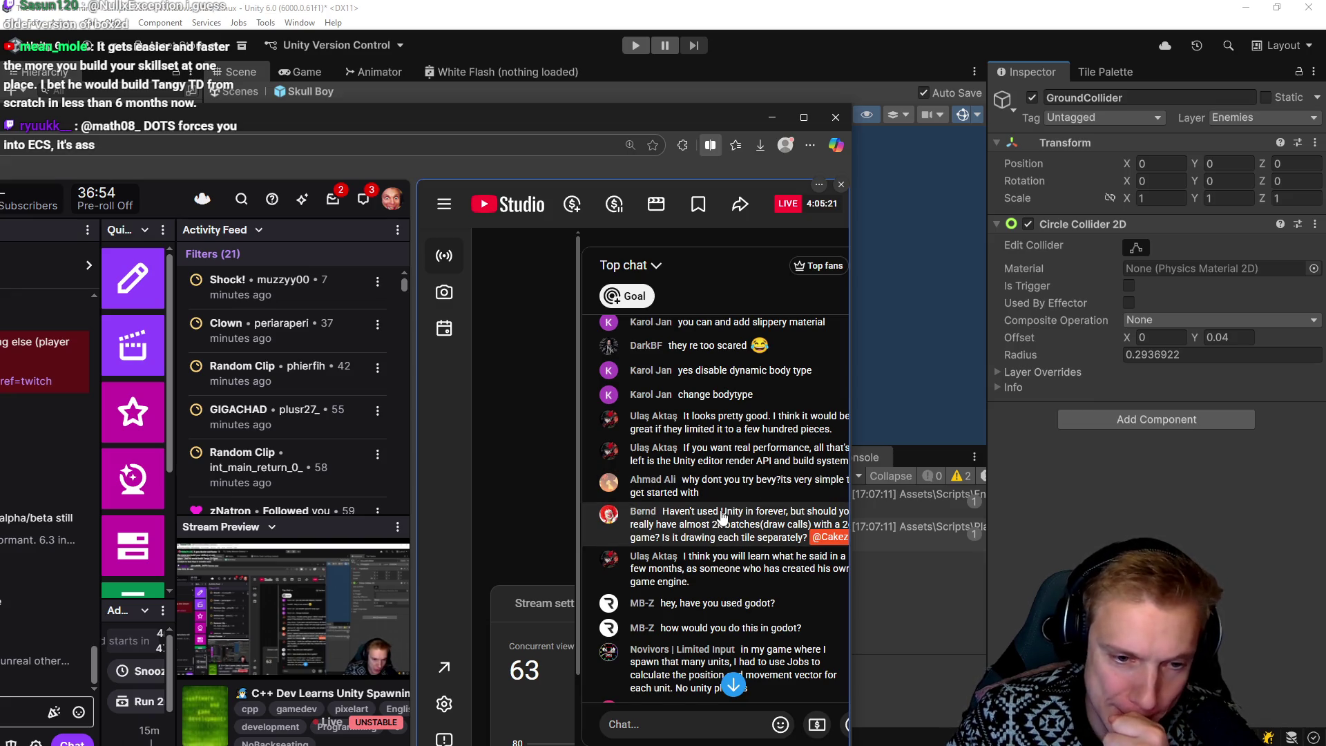
scroll(722, 516, down, 3)
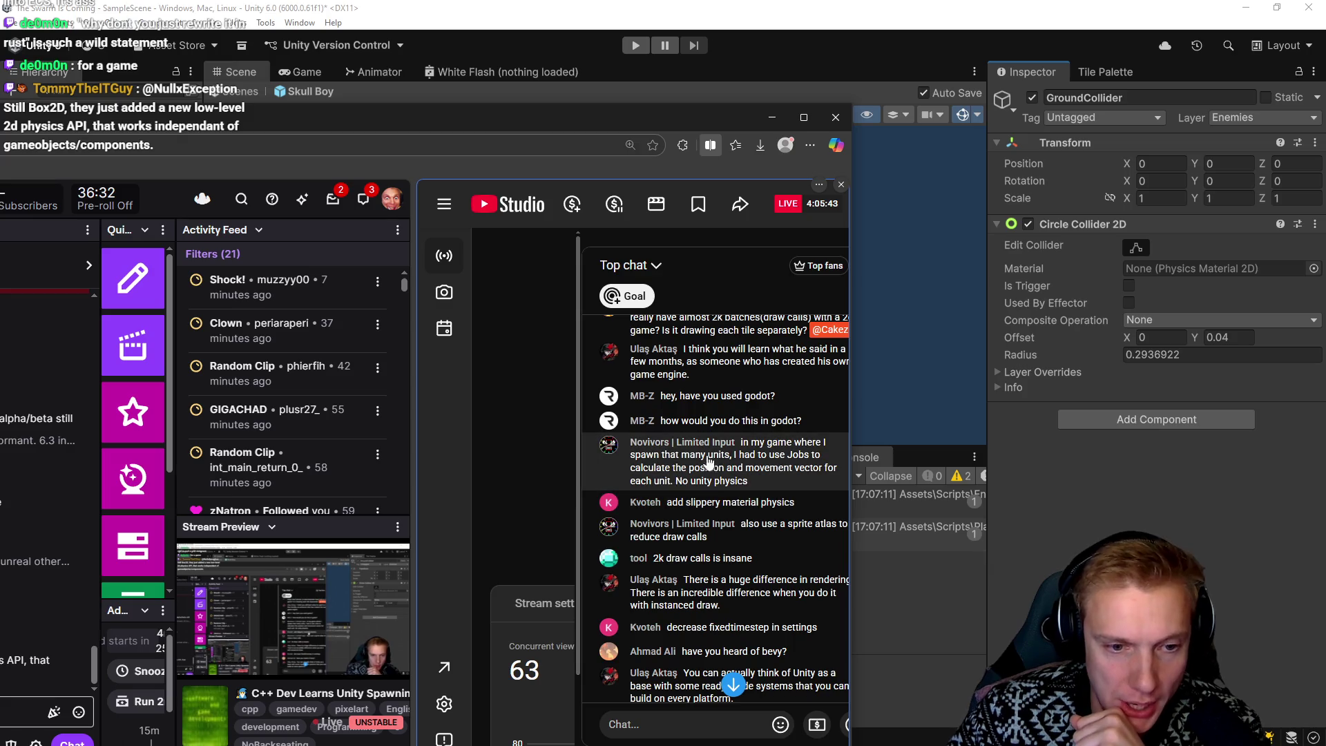
scroll(748, 382, down, 3)
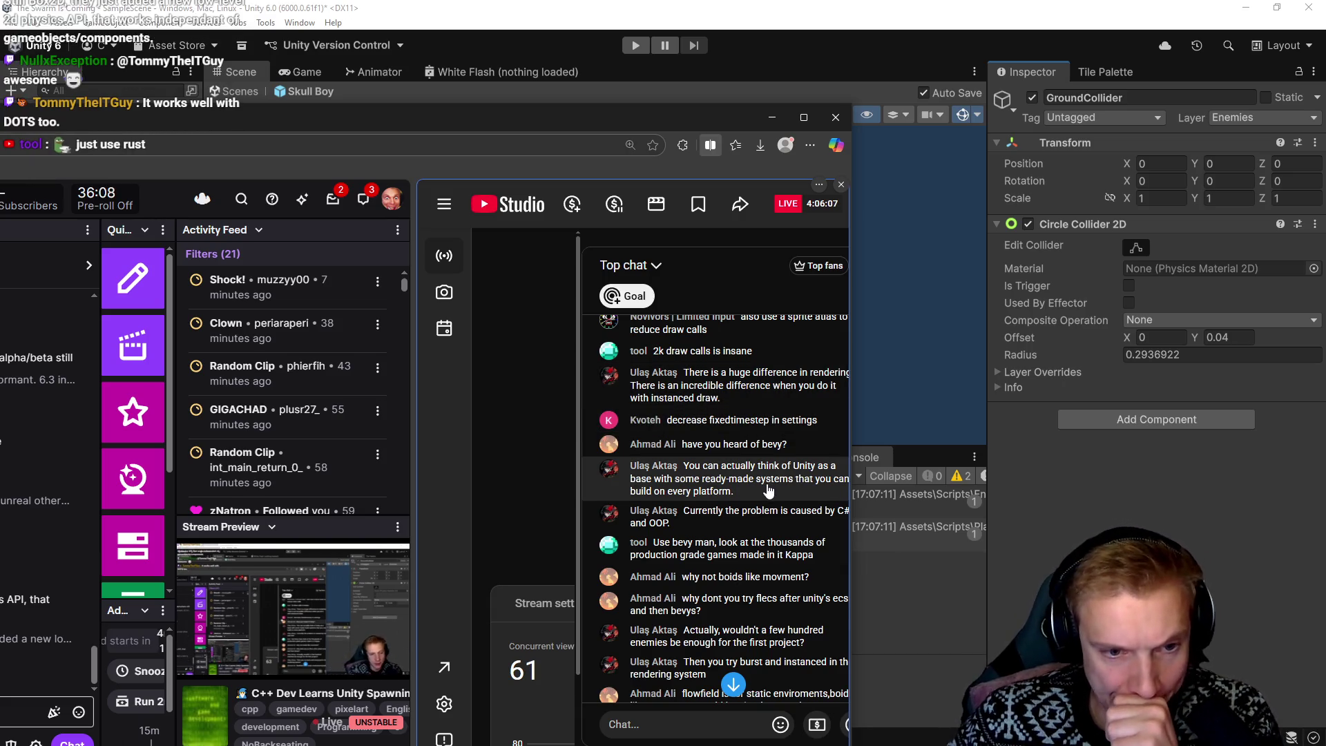
scroll(771, 489, down, 3)
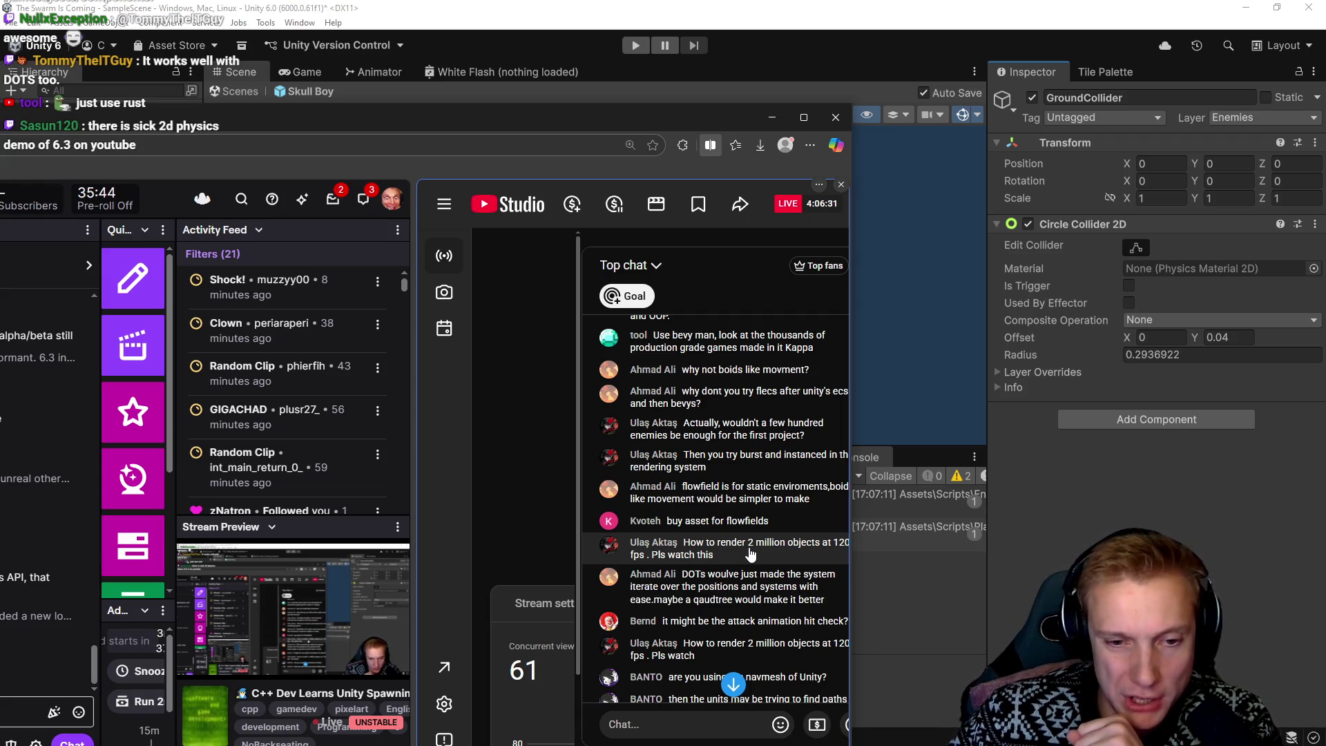
scroll(743, 543, down, 2)
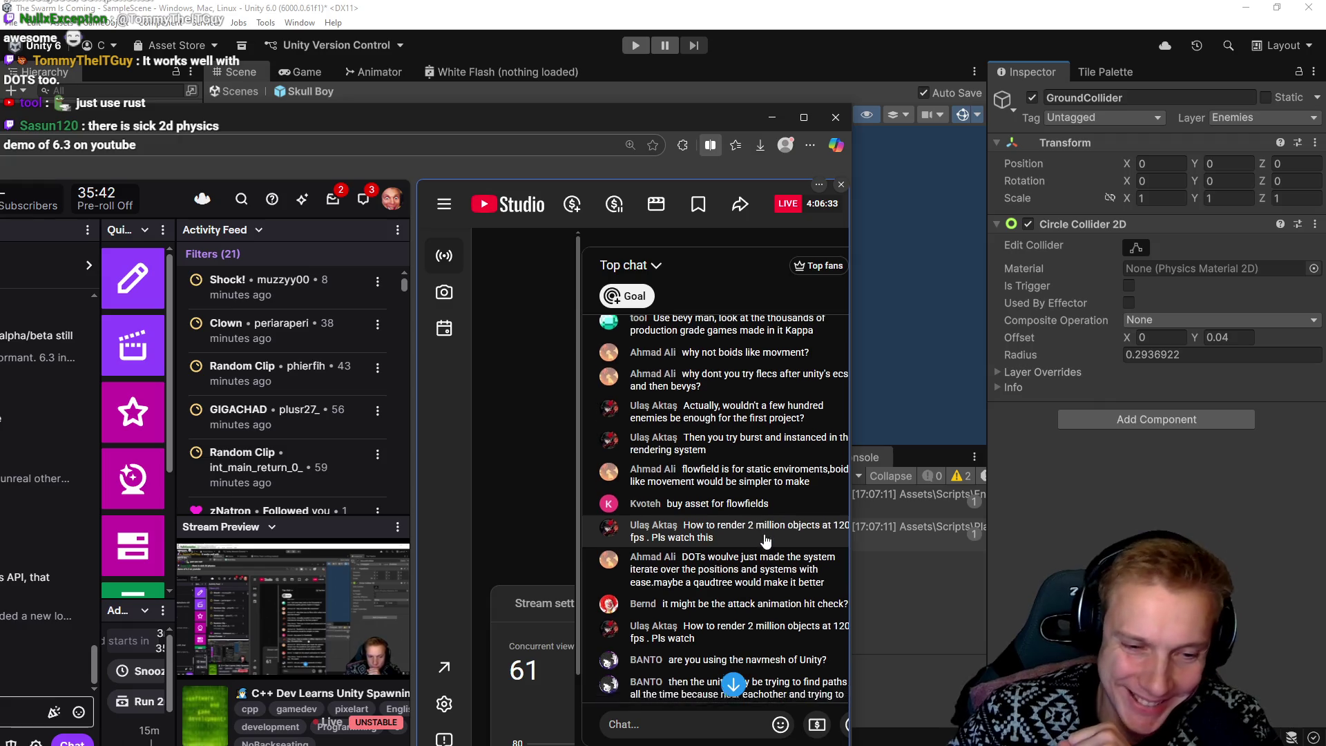
scroll(773, 477, down, 3)
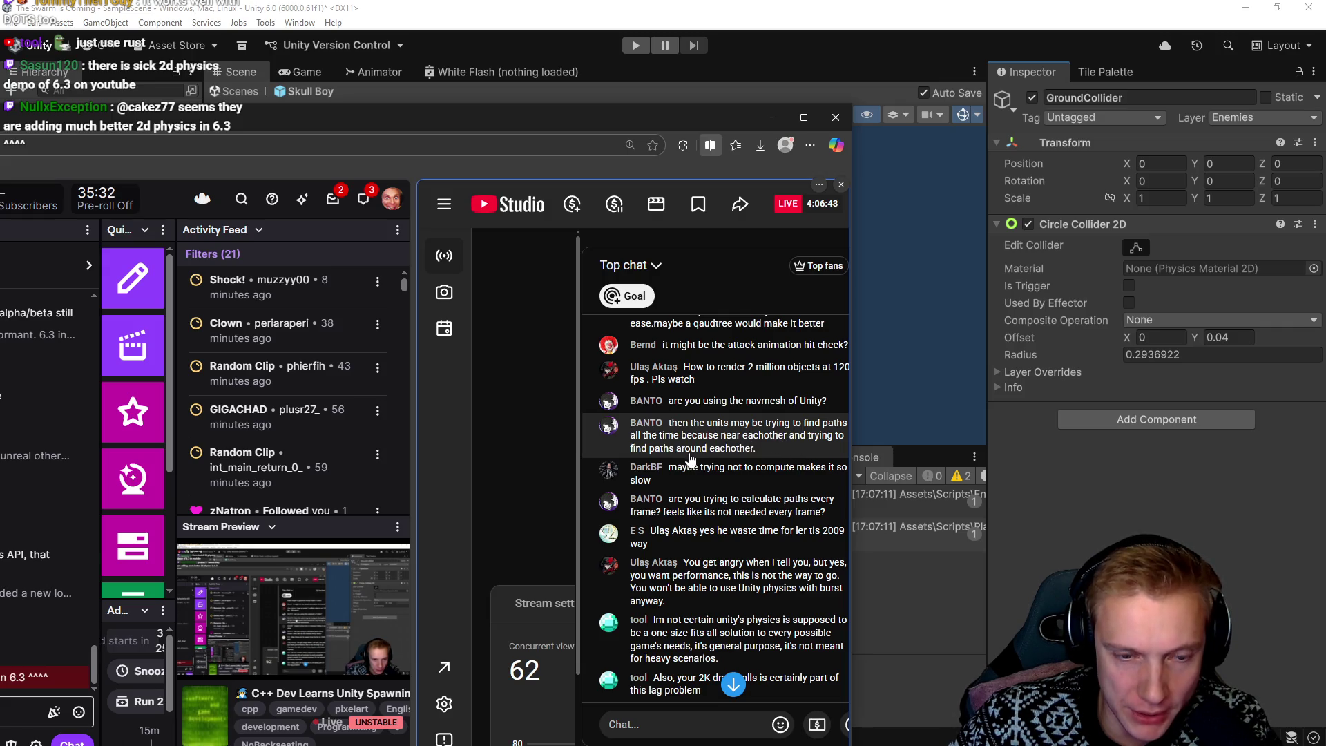
scroll(628, 428, down, 2)
scroll(624, 413, down, 4)
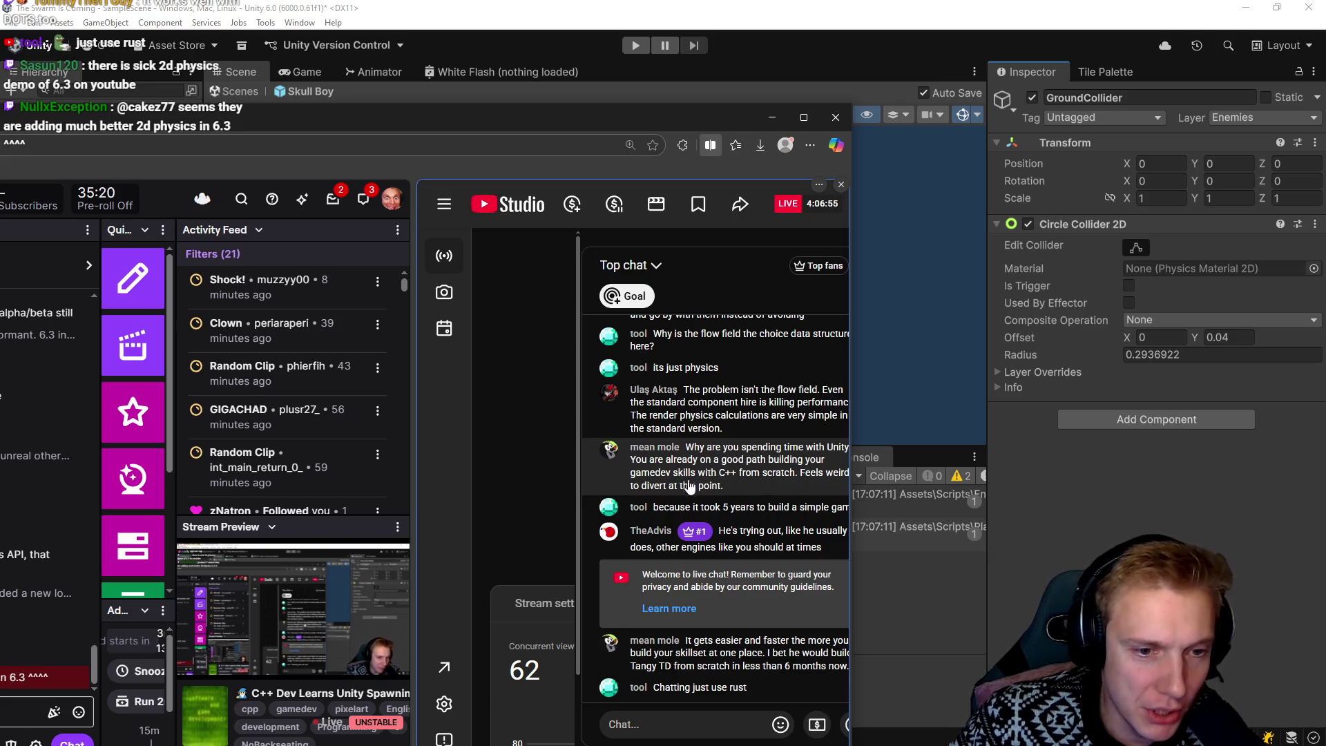
drag(501, 114, 1325, 269)
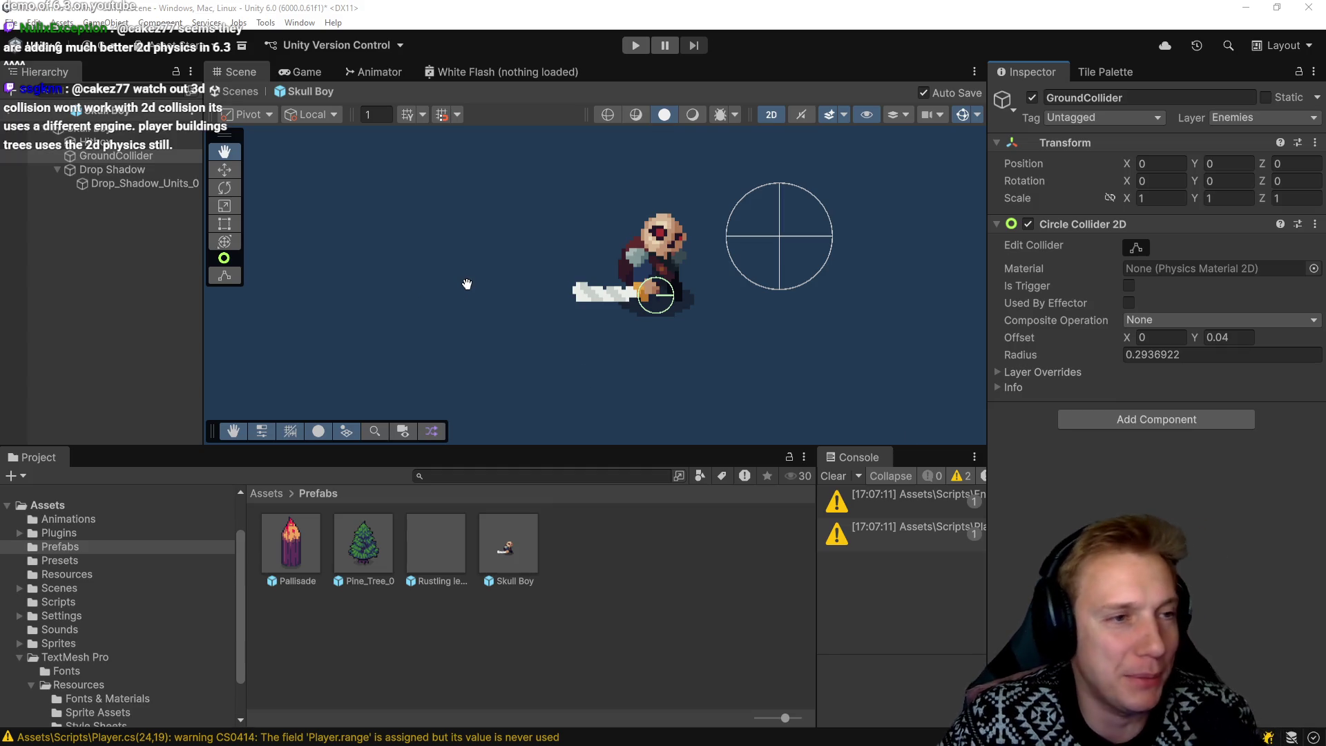
Open the Skull Boy prefab, disable its Hitbox's Box Collider 2D, and select GroundCollider
click(503, 546)
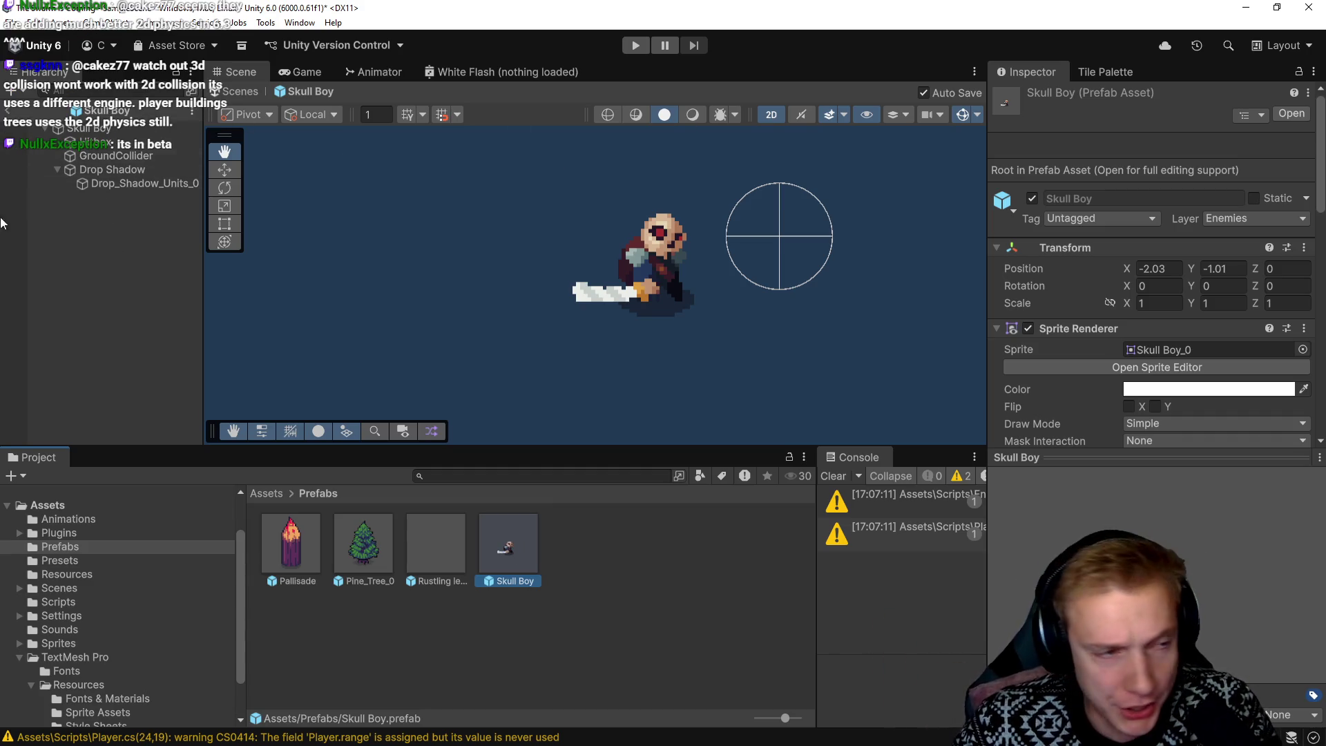
click(93, 145)
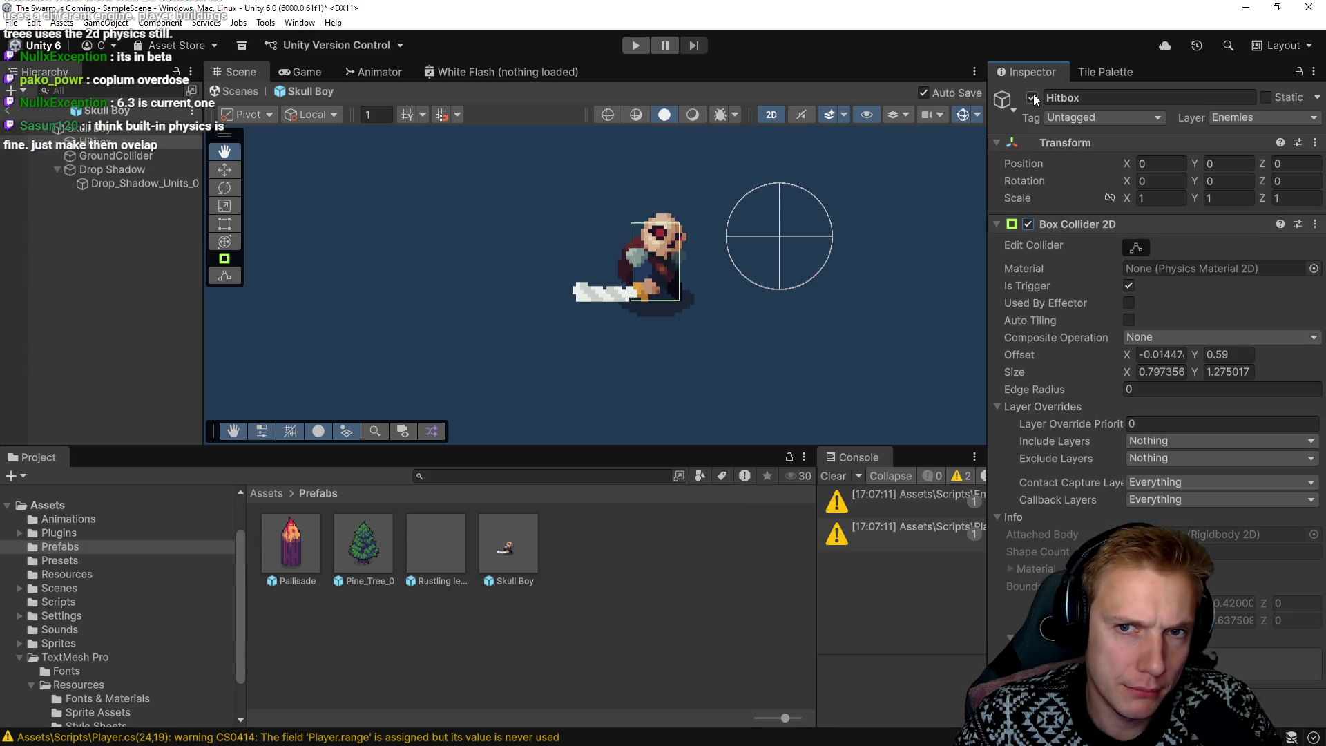
click(1028, 224)
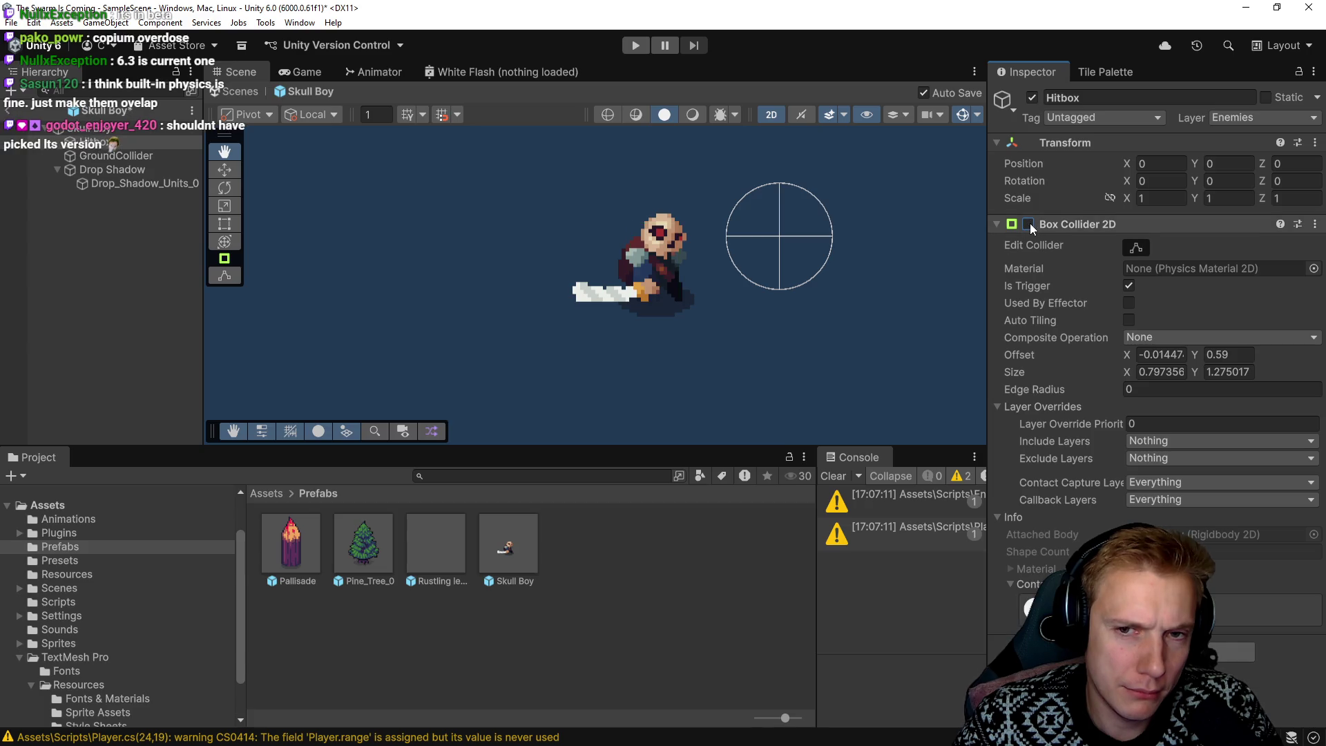
click(102, 154)
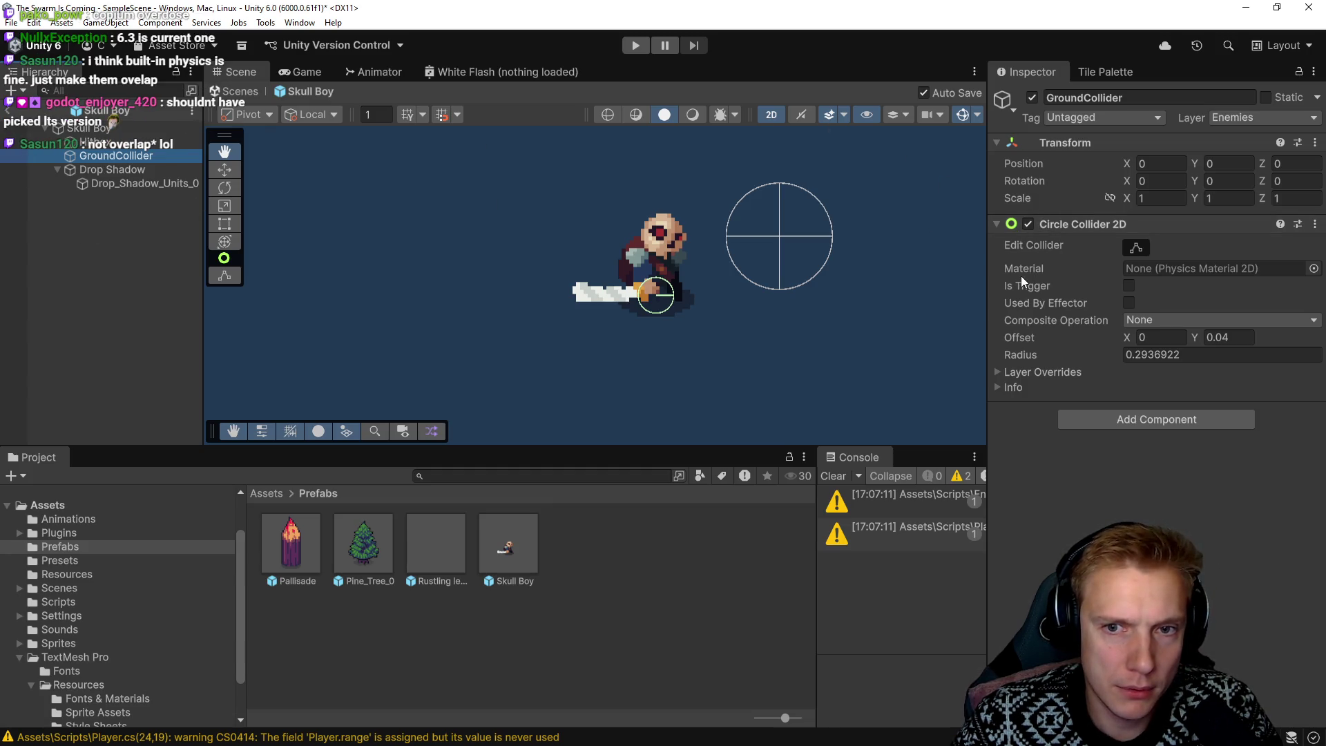
Try adding a Sphere Collider to GroundCollider and dismiss the 2D conflict warning
click(1117, 424)
text(c)
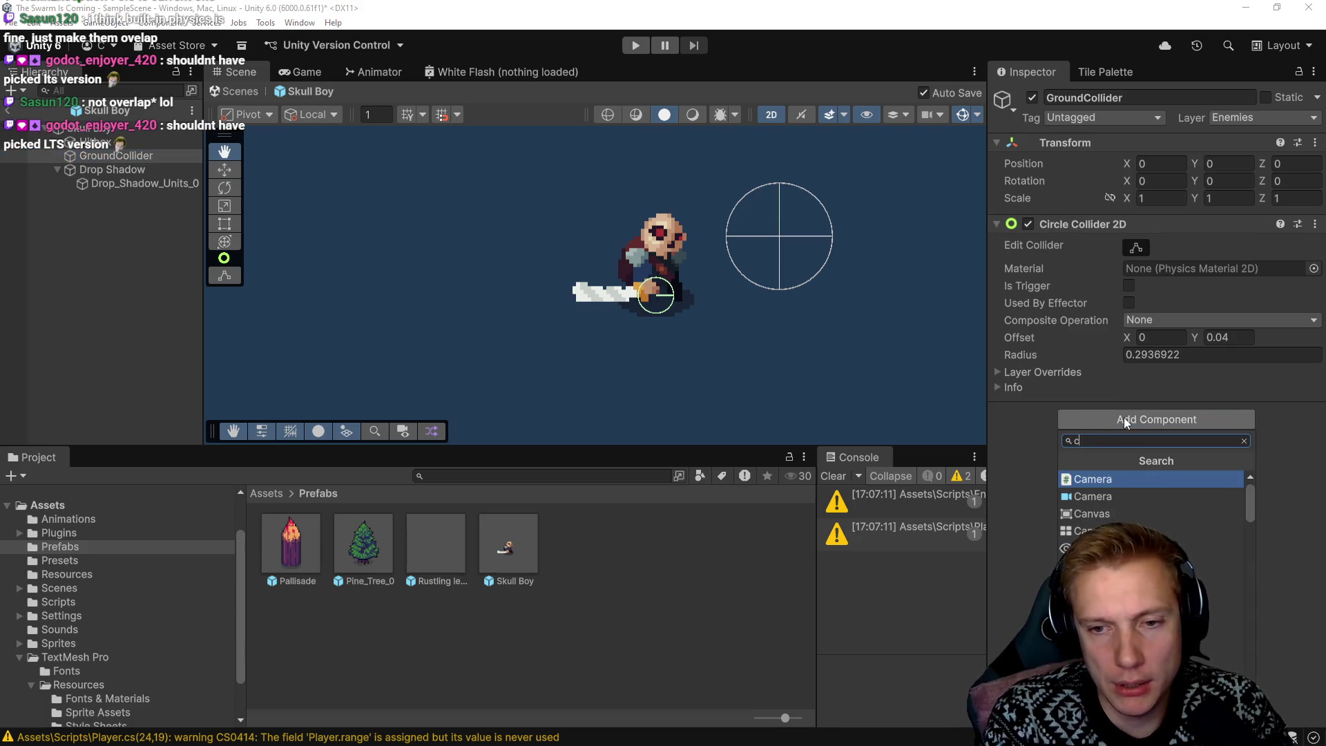
key(BackSpace)
text(sp)
key(Return)
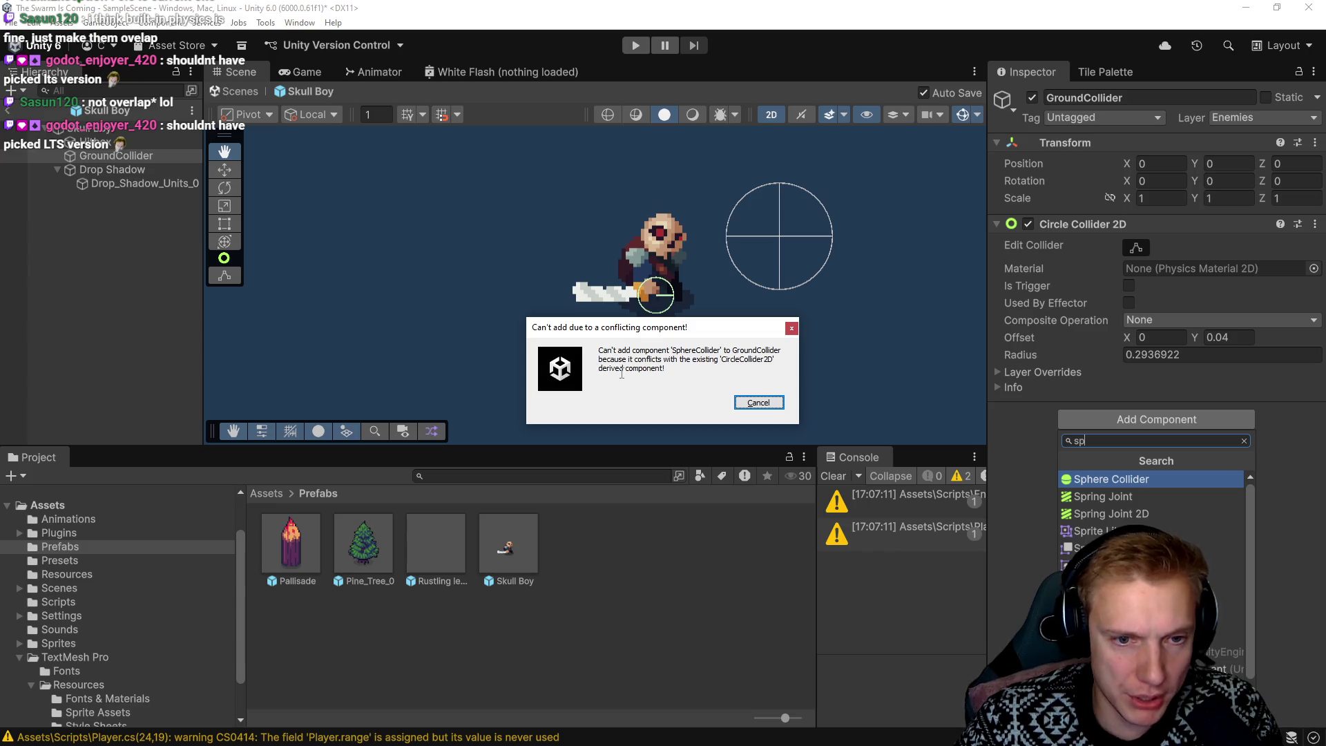
key(Escape)
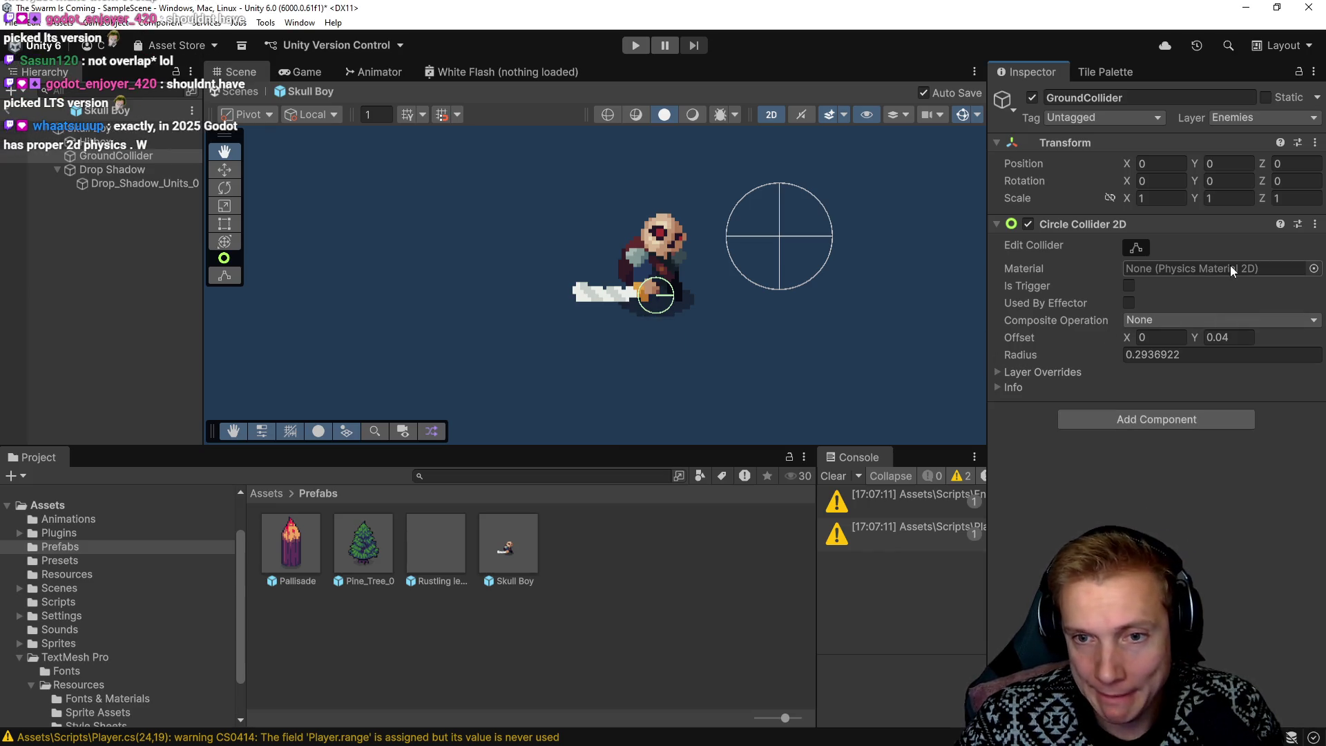
Remove the Circle Collider 2D from GroundCollider
click(1314, 223)
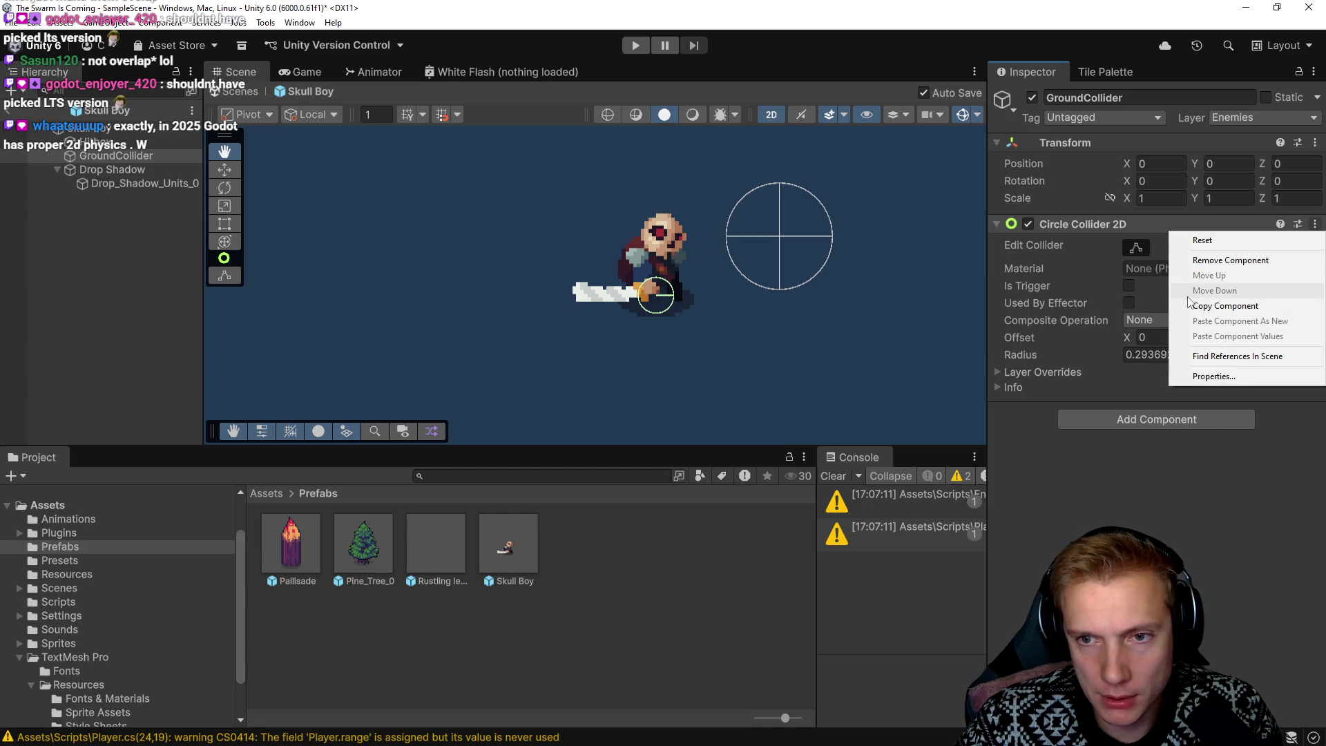
click(1207, 267)
click(1154, 235)
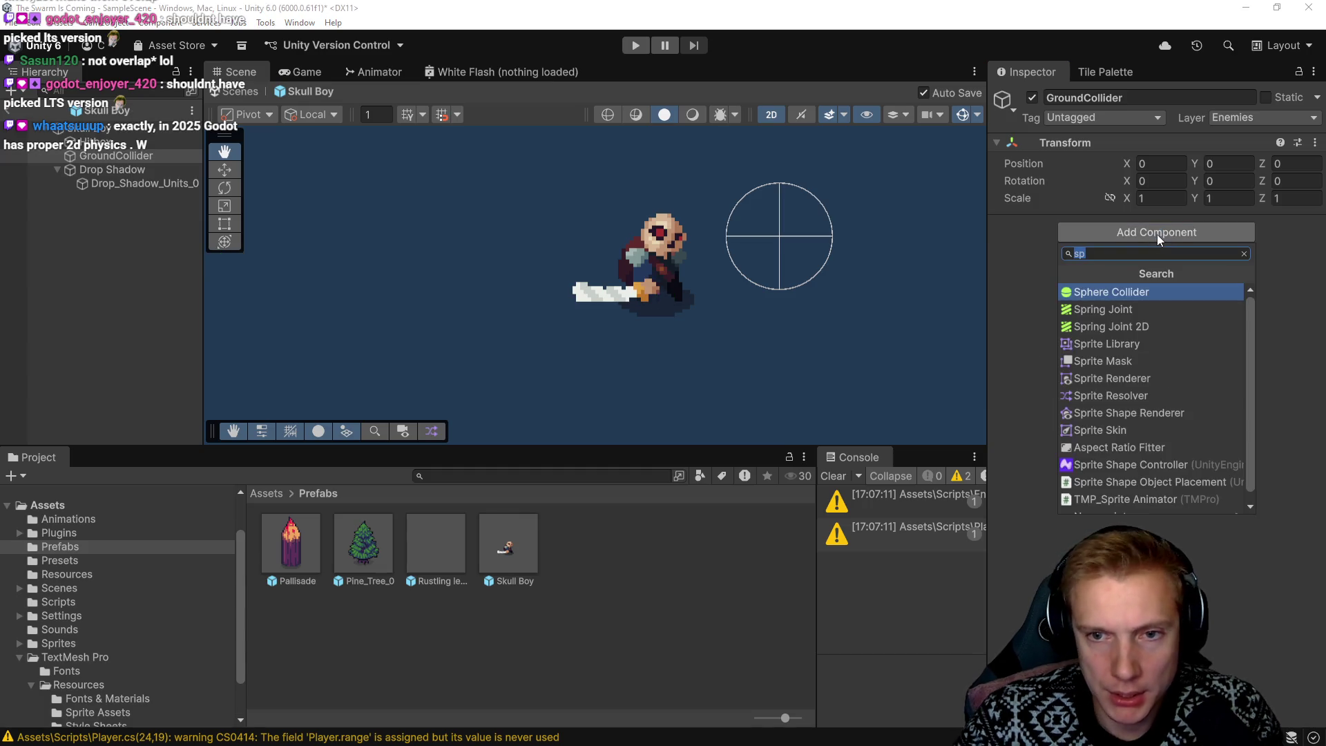
Add a Sphere Collider and fit it around the feet: radius ≈0.264, center Y ≈0.092
key(Return)
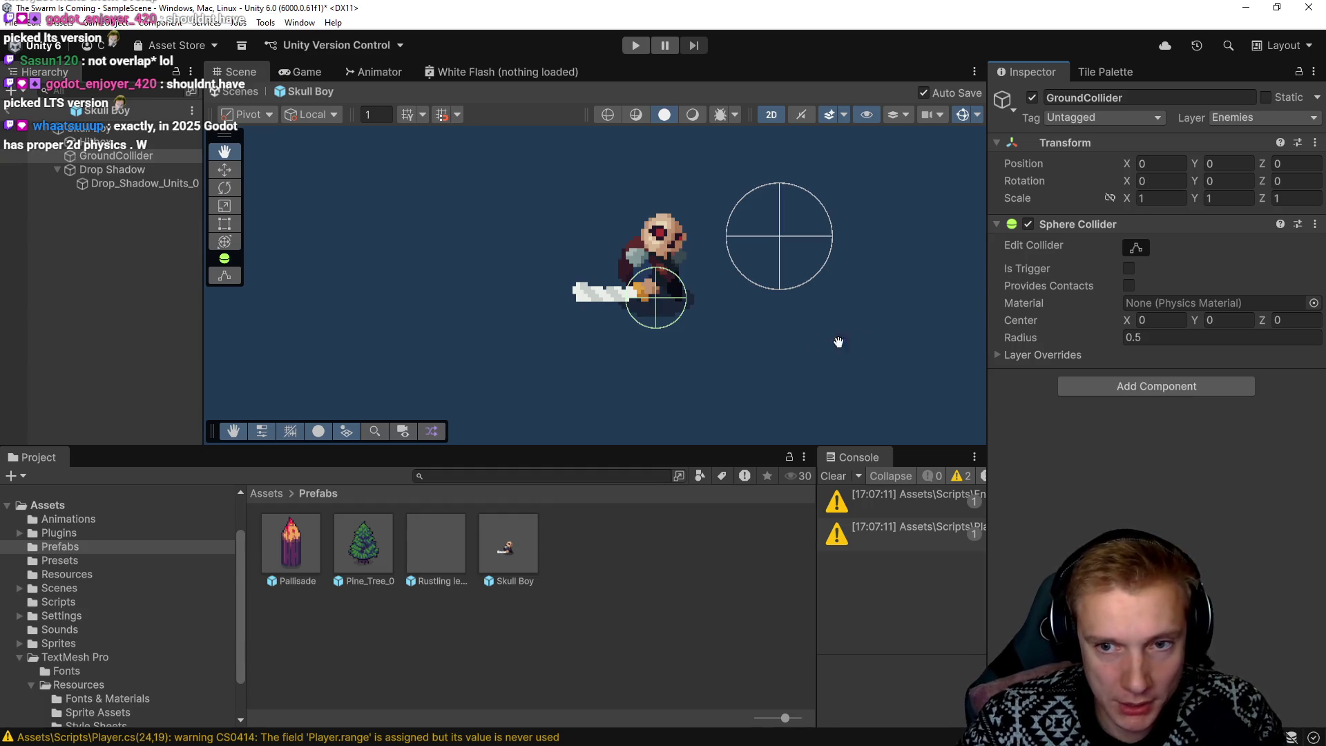
click(1136, 250)
scroll(655, 299, up, 3)
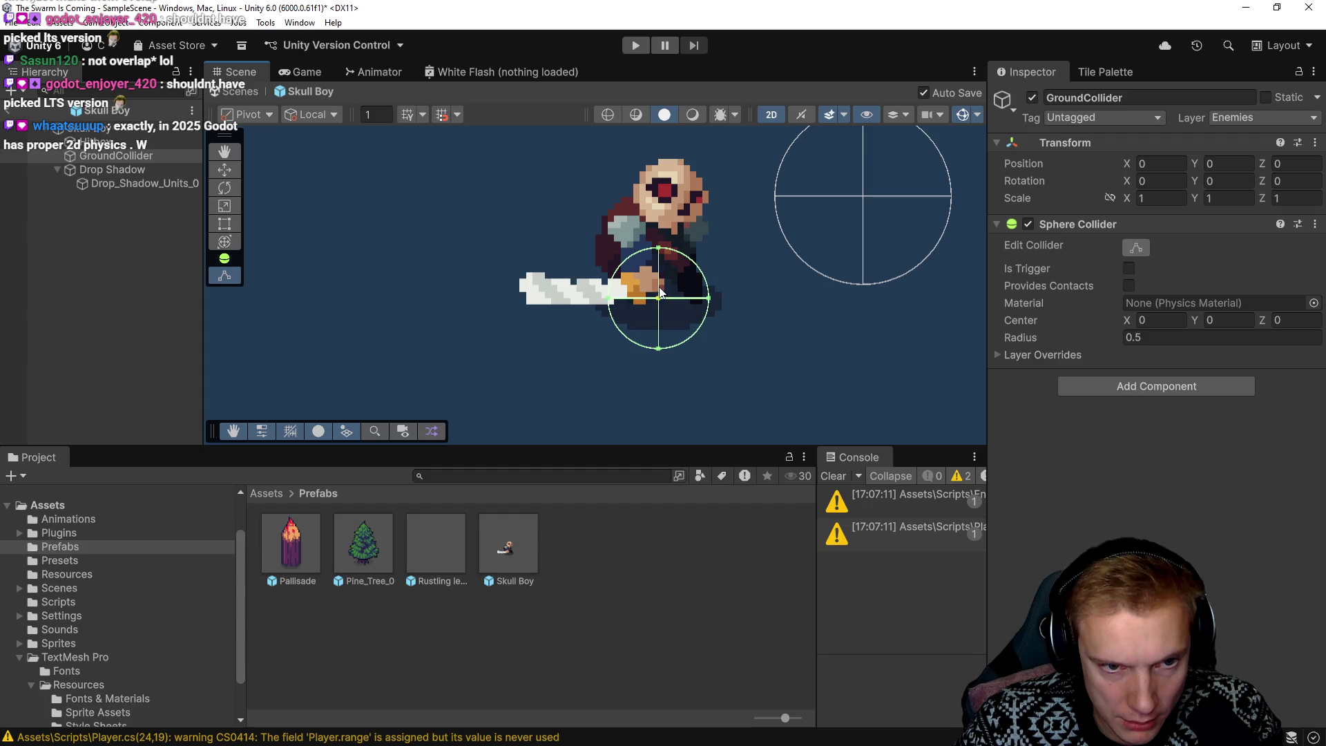
mouse_move(660, 252)
mouse_down()
mouse_move(662, 283)
mouse_move(661, 268)
mouse_up()
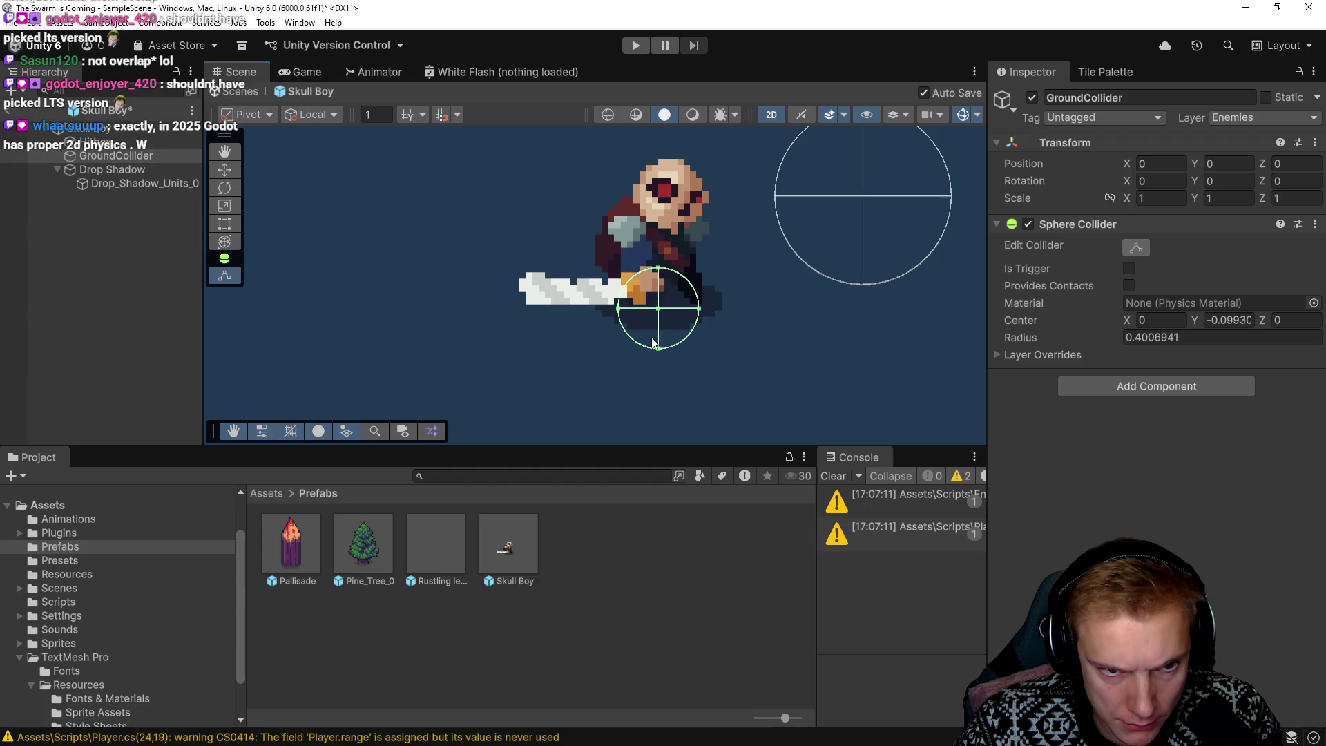
drag(659, 349, 661, 318)
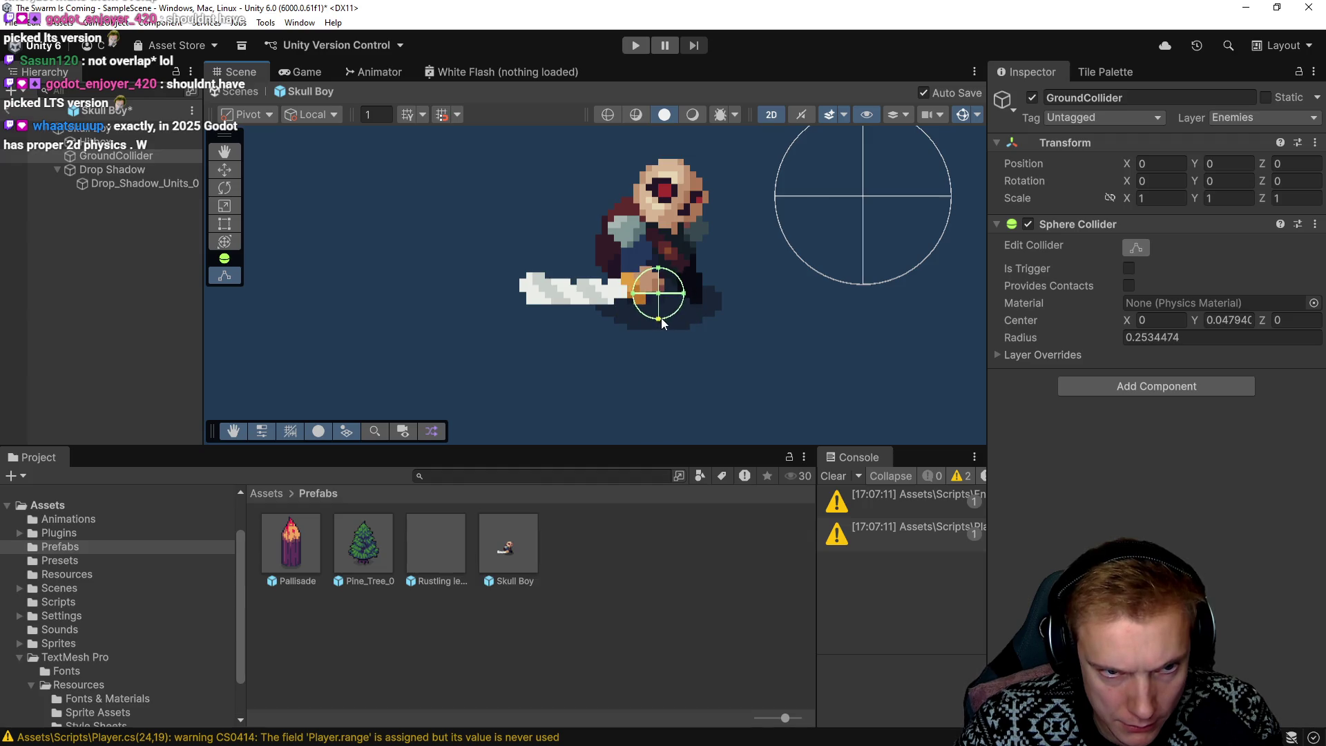
drag(661, 265, 657, 269)
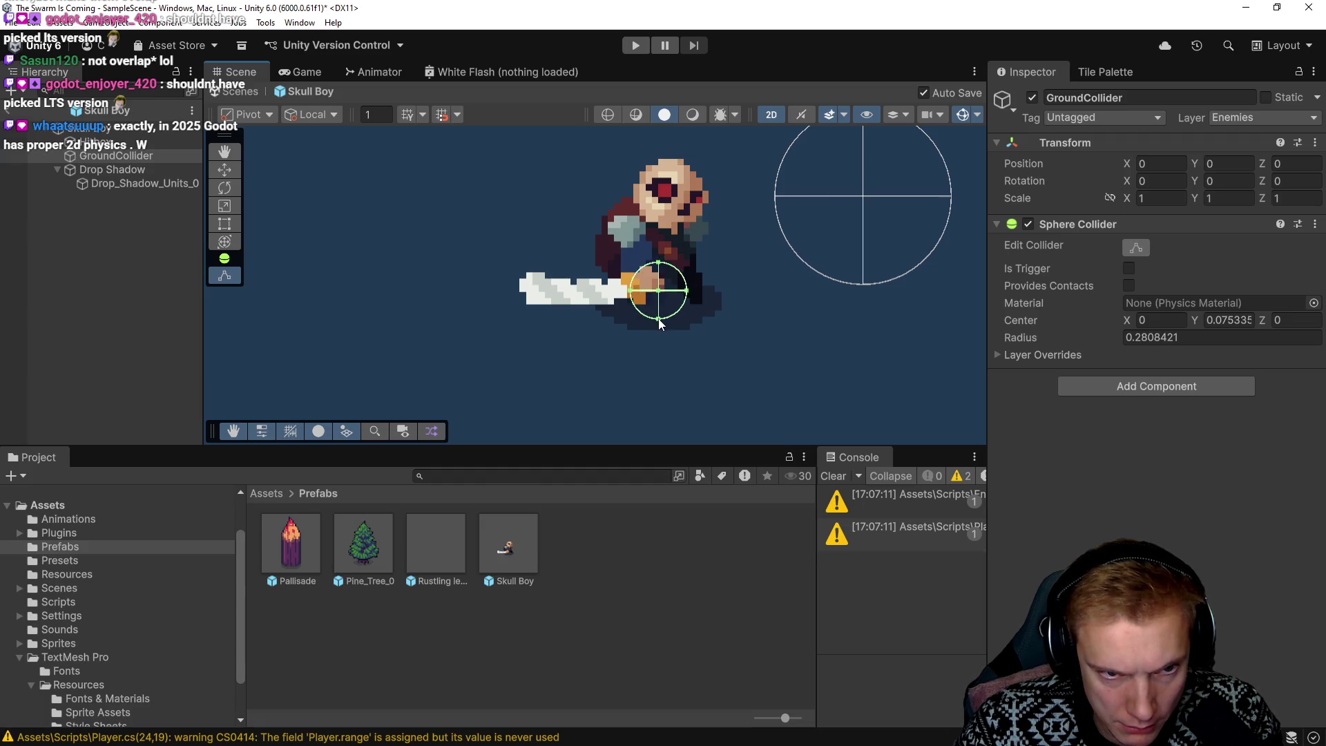
drag(661, 324, 660, 316)
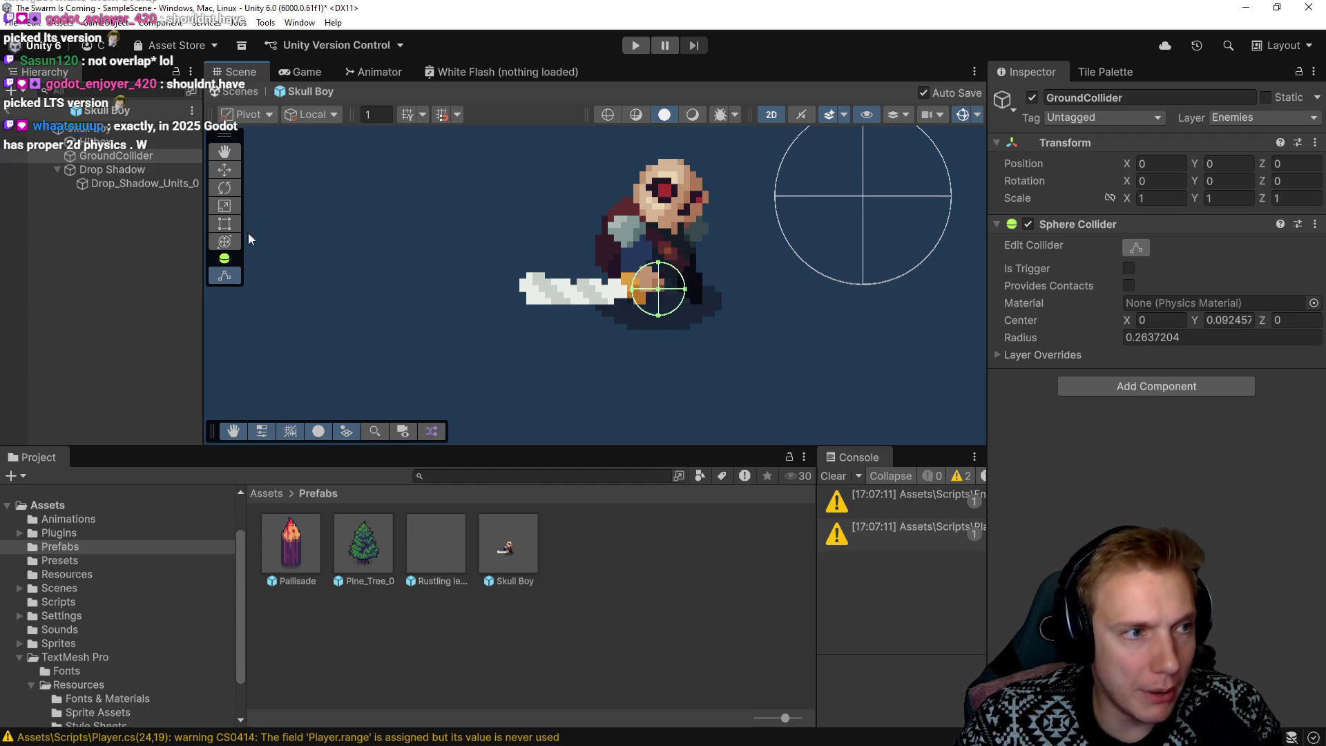
drag(509, 259, 500, 264)
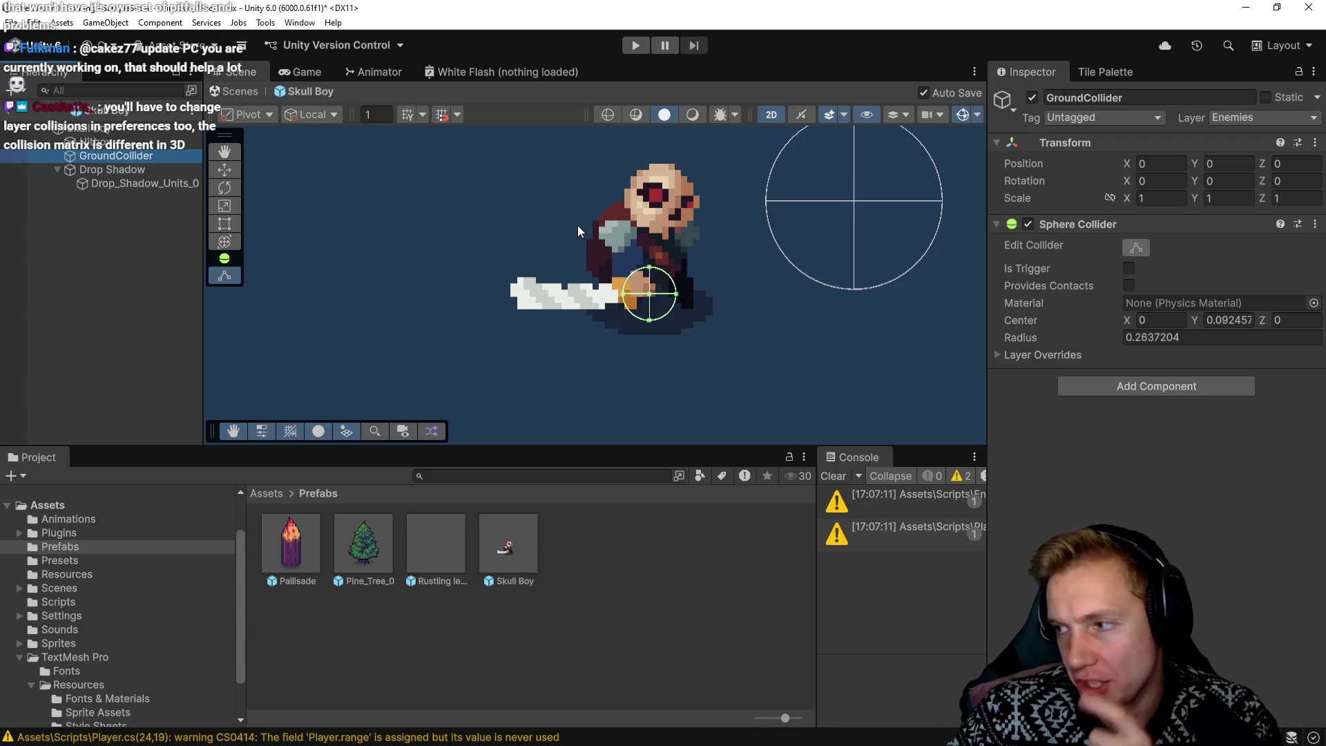
Playtest by walking the player left into the enemies, then stop the game
click(636, 45)
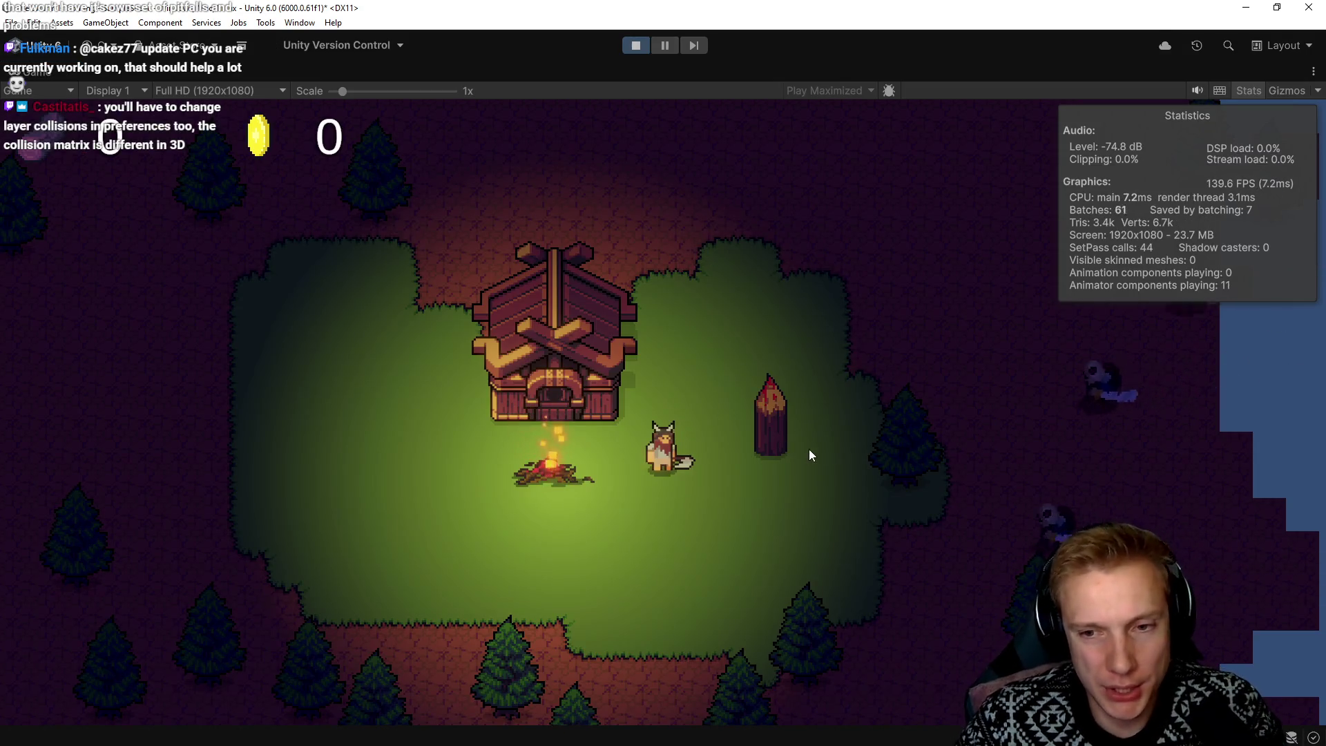
key(a)
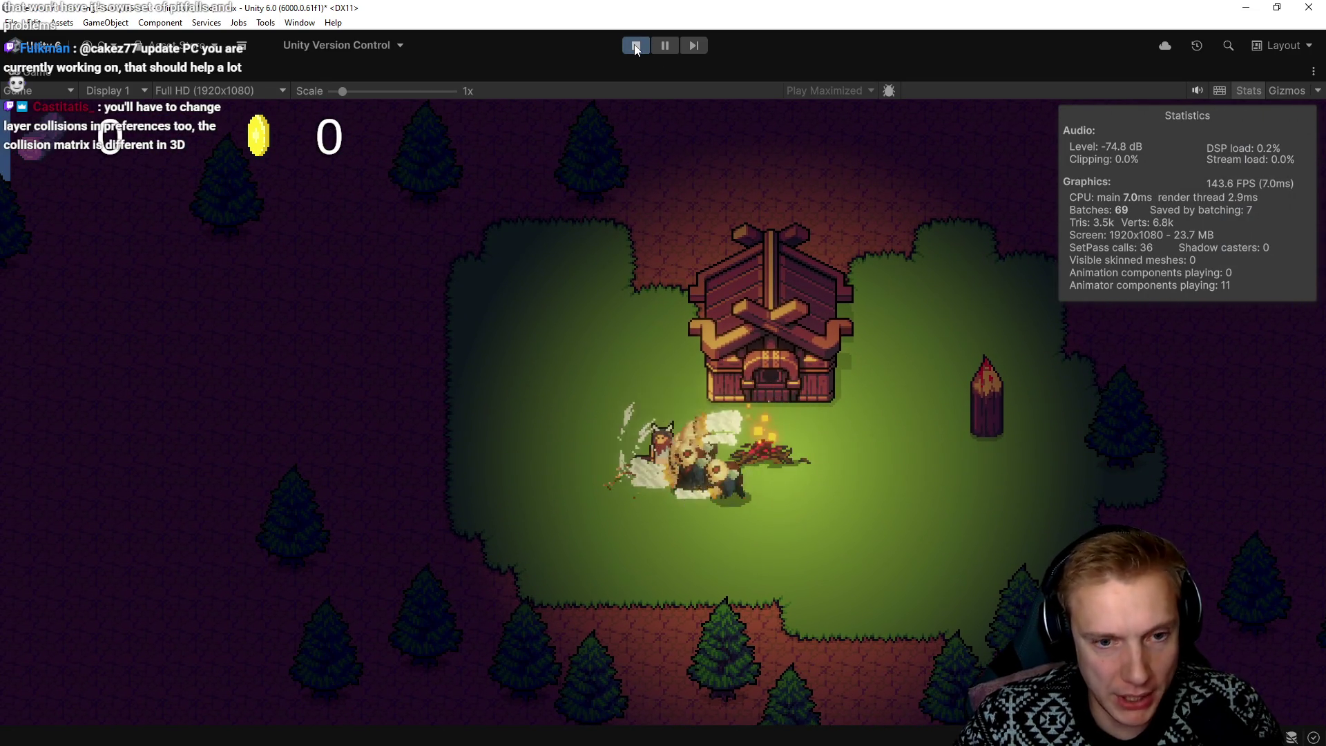
click(636, 45)
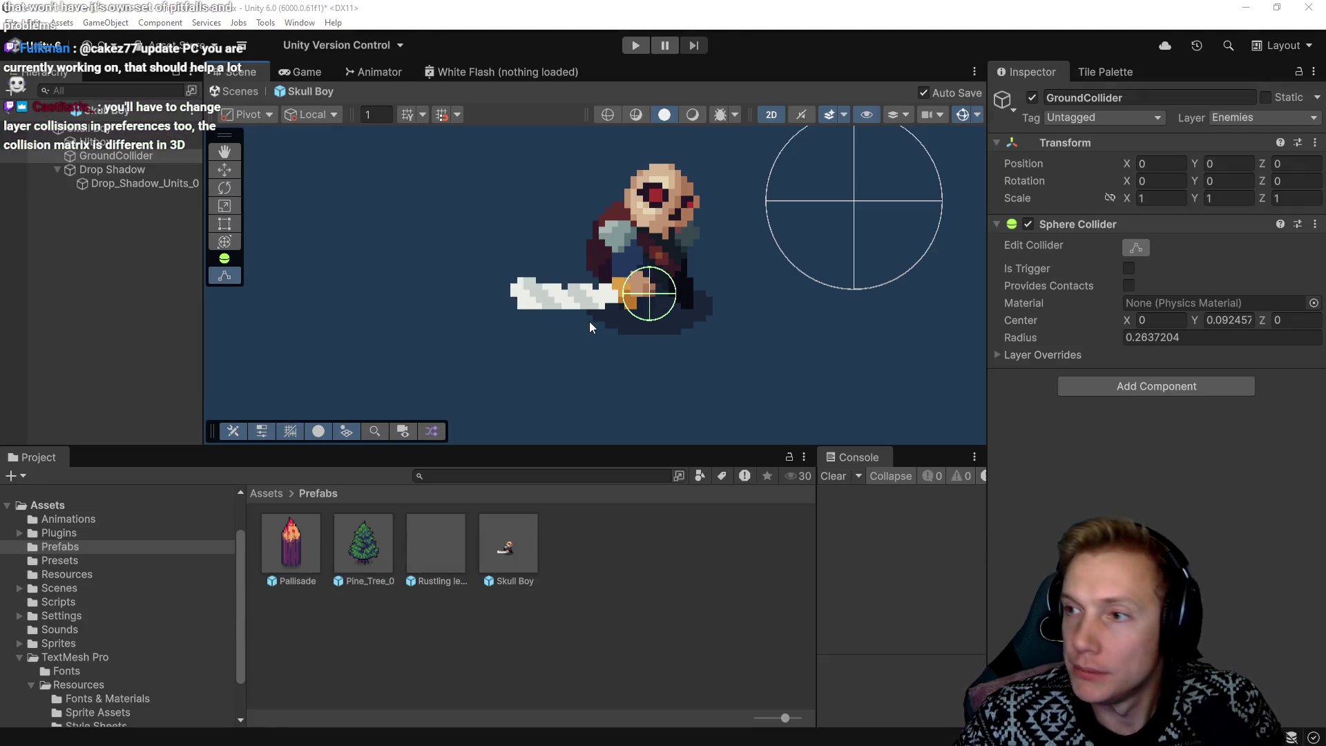
key(alt+Tab)
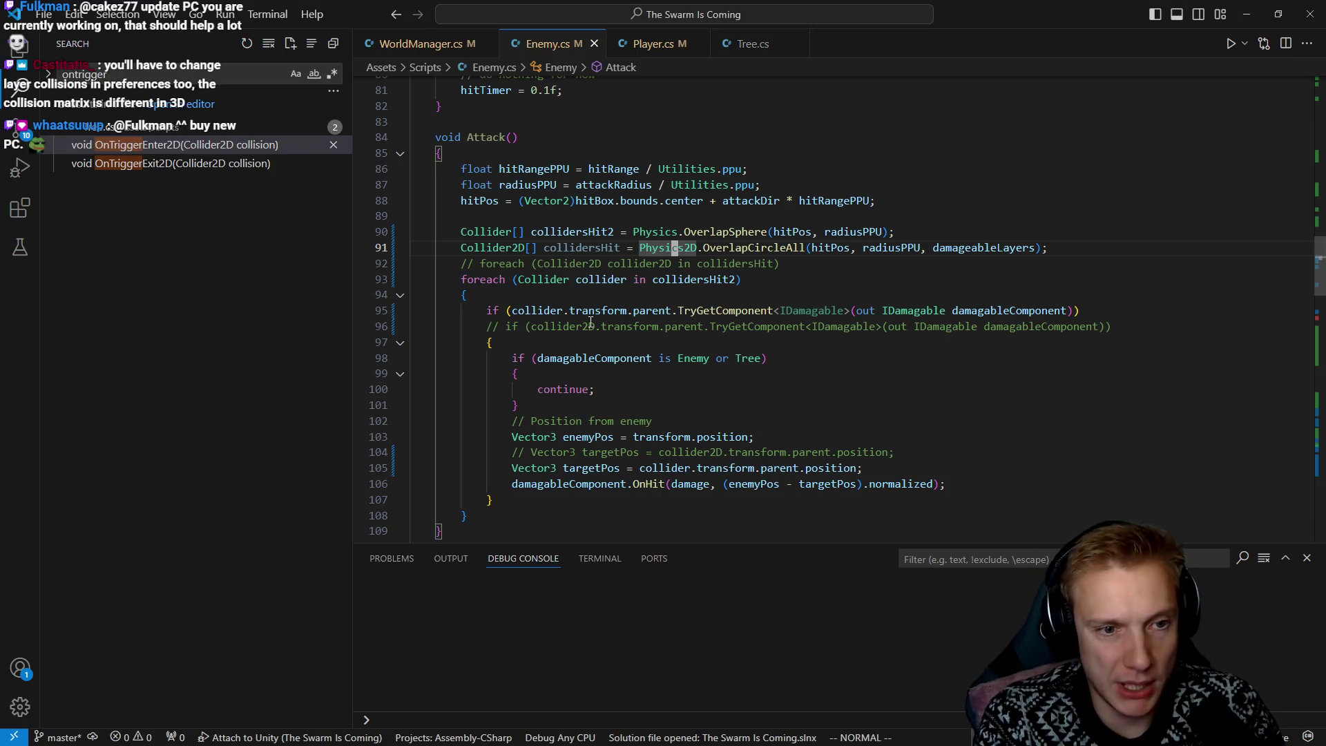
Change WorldManager.cs's line-80 spawn loop bound to i < 1000, then return to Unity
key(ctrl+Tab)
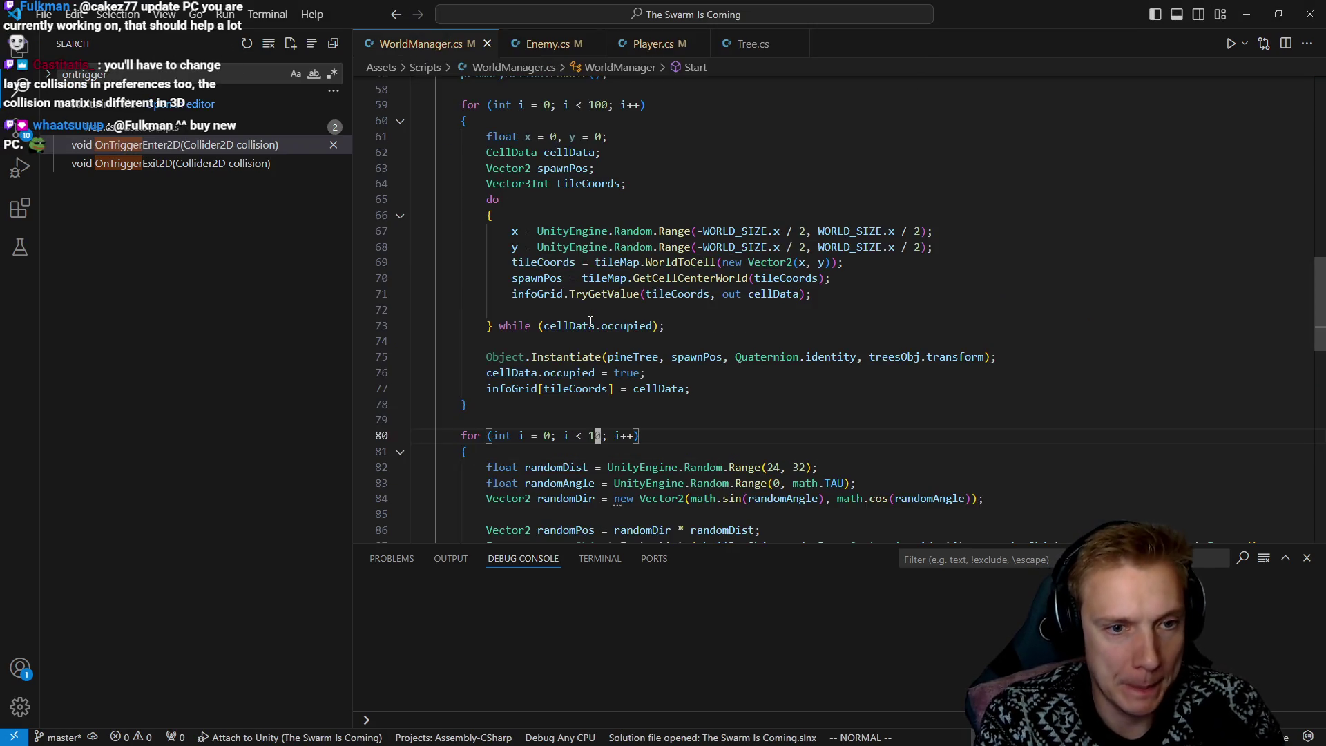
text(00)
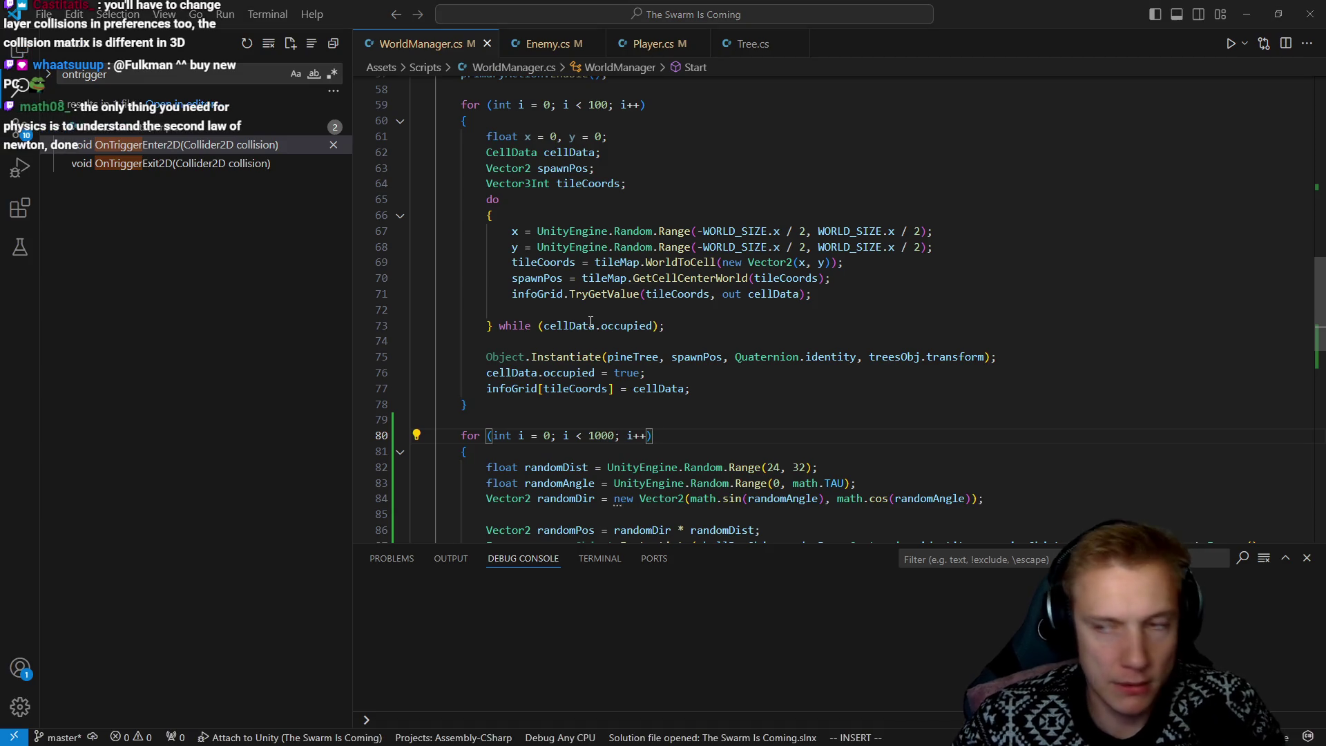
key(alt+Tab)
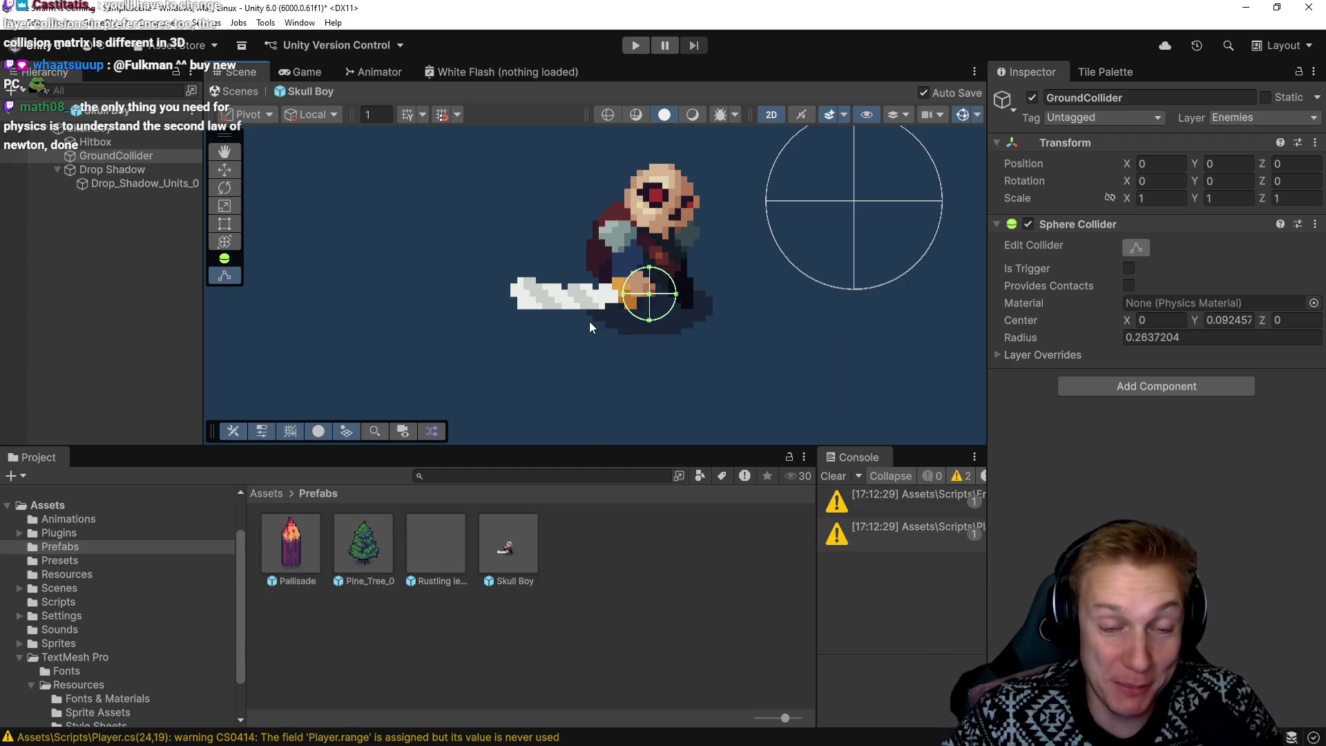
click(636, 46)
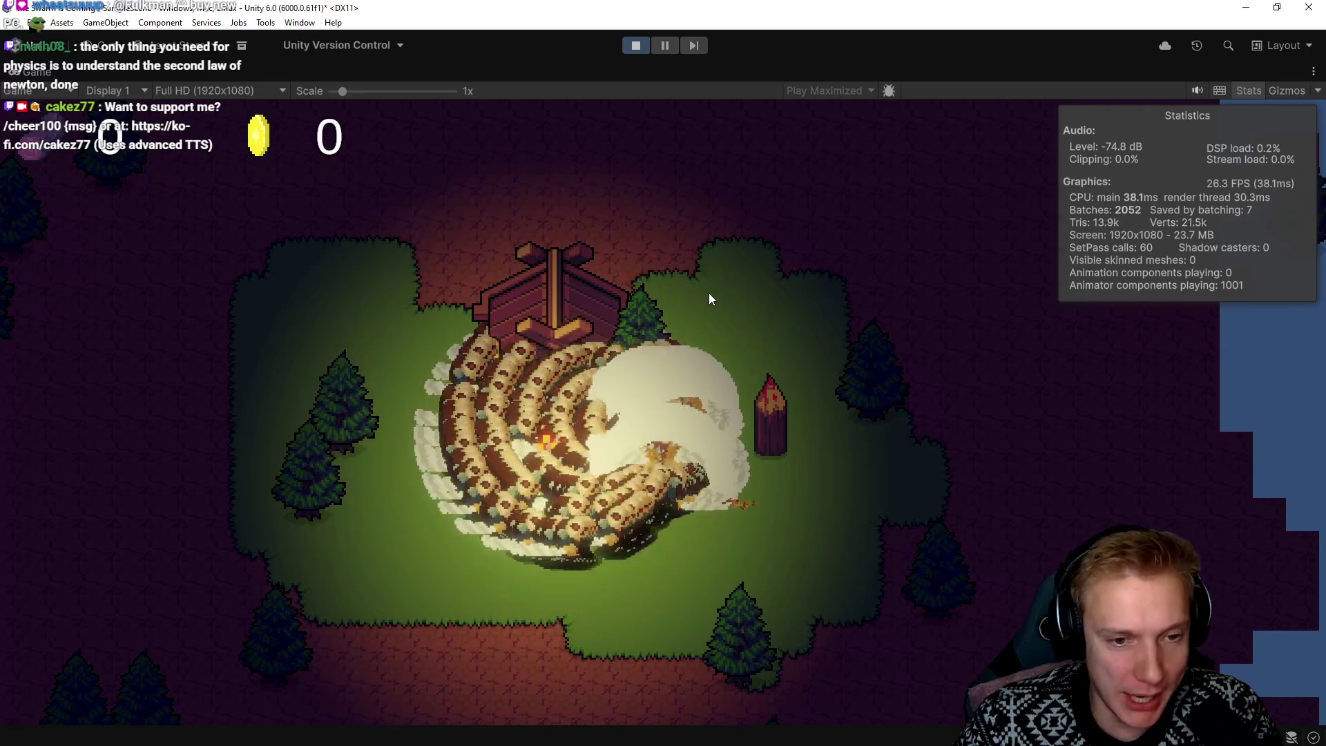
key(w)
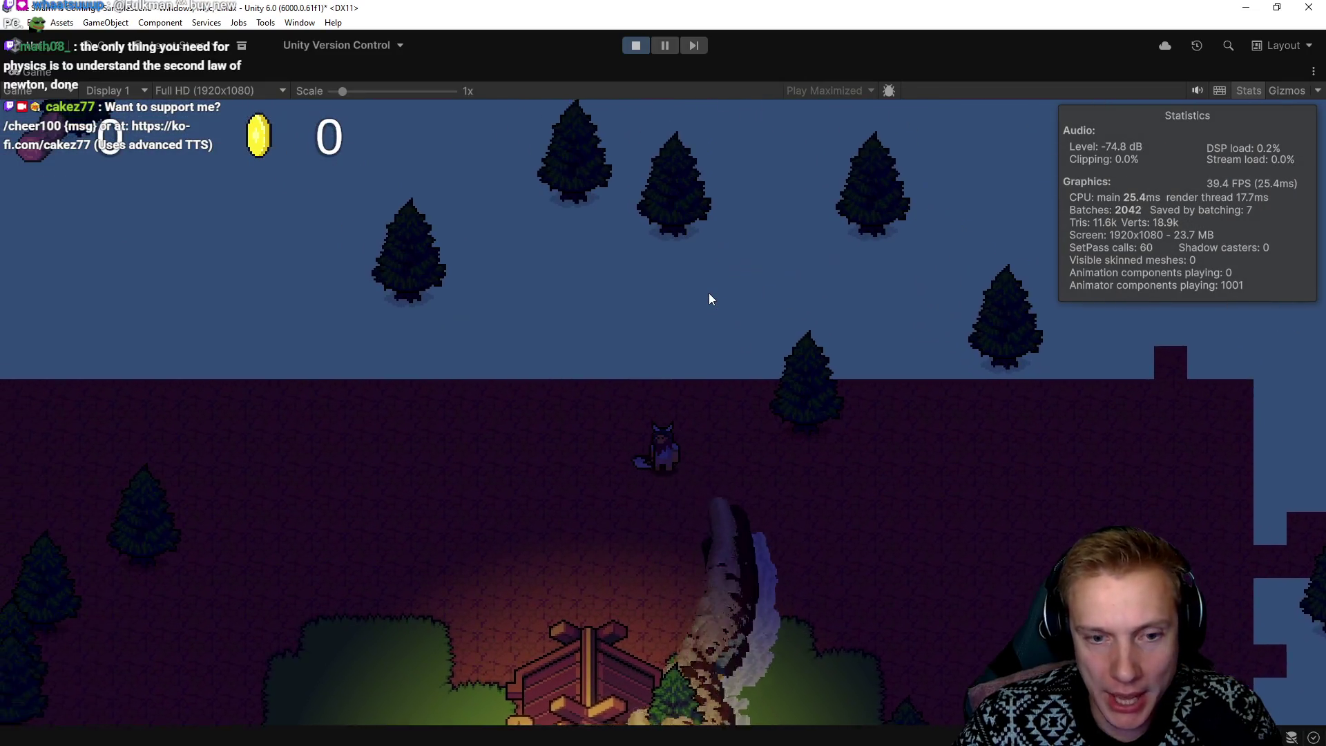
key(s)
key(a)
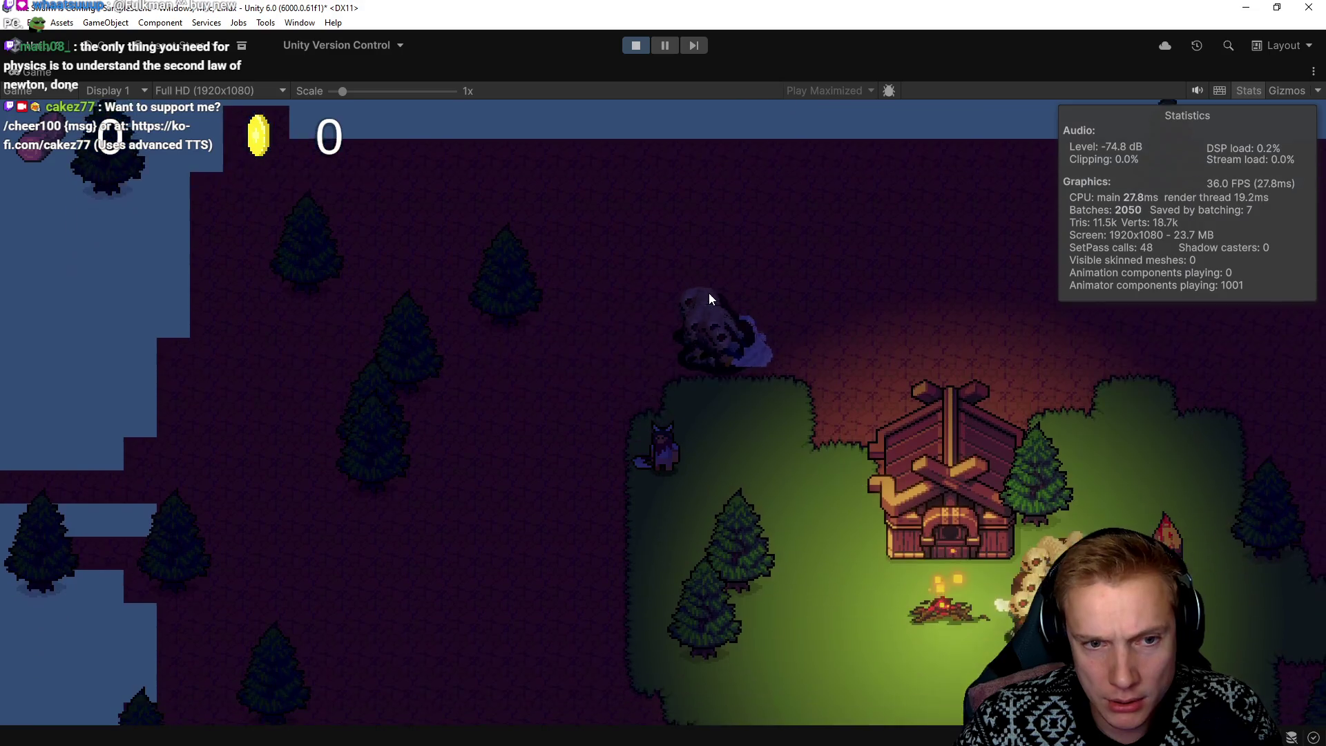
key(s)
key(d)
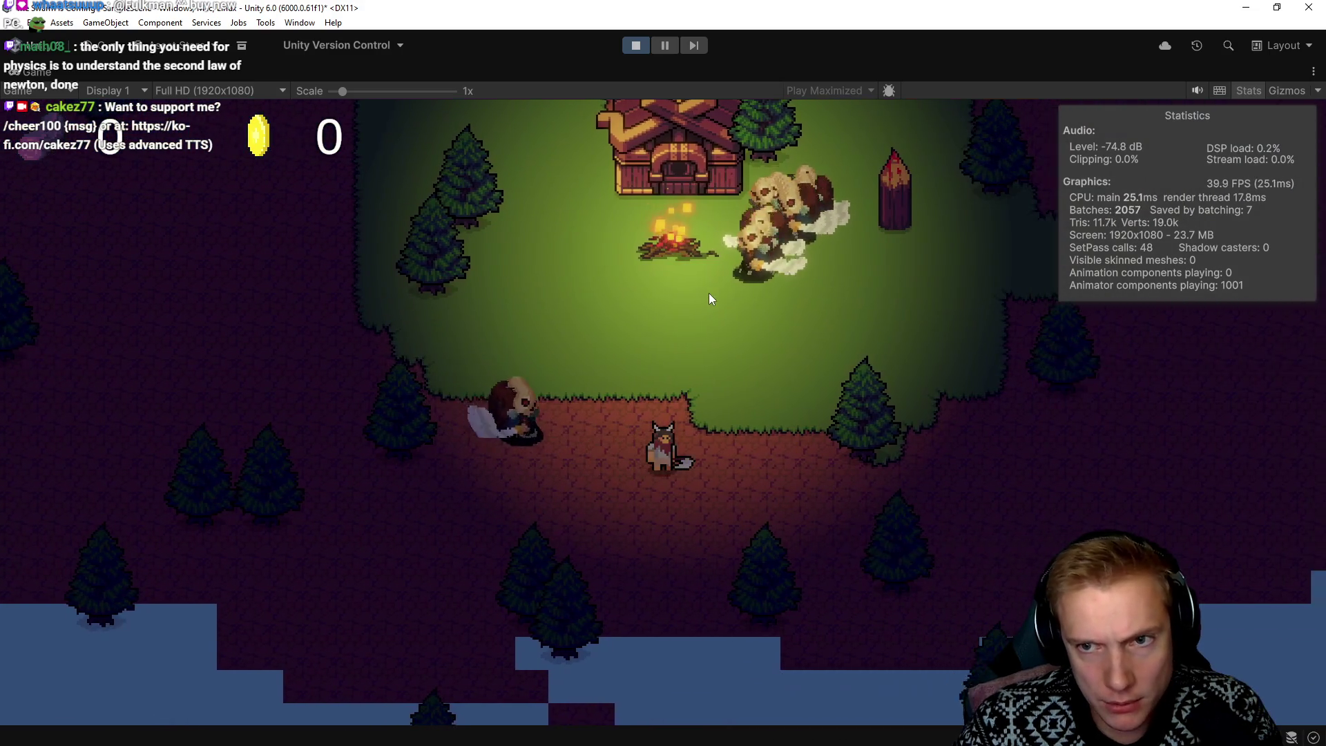
key(w)
key(d)
key(a)
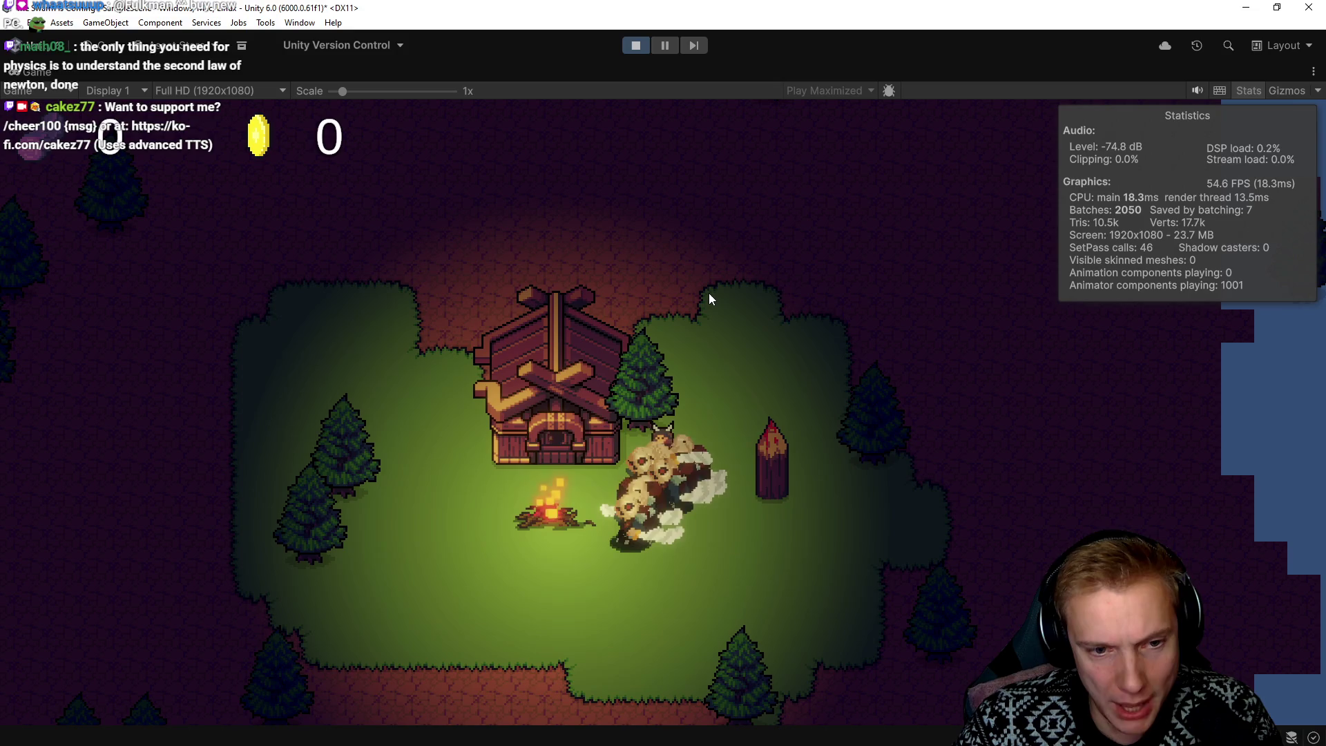
key(s)
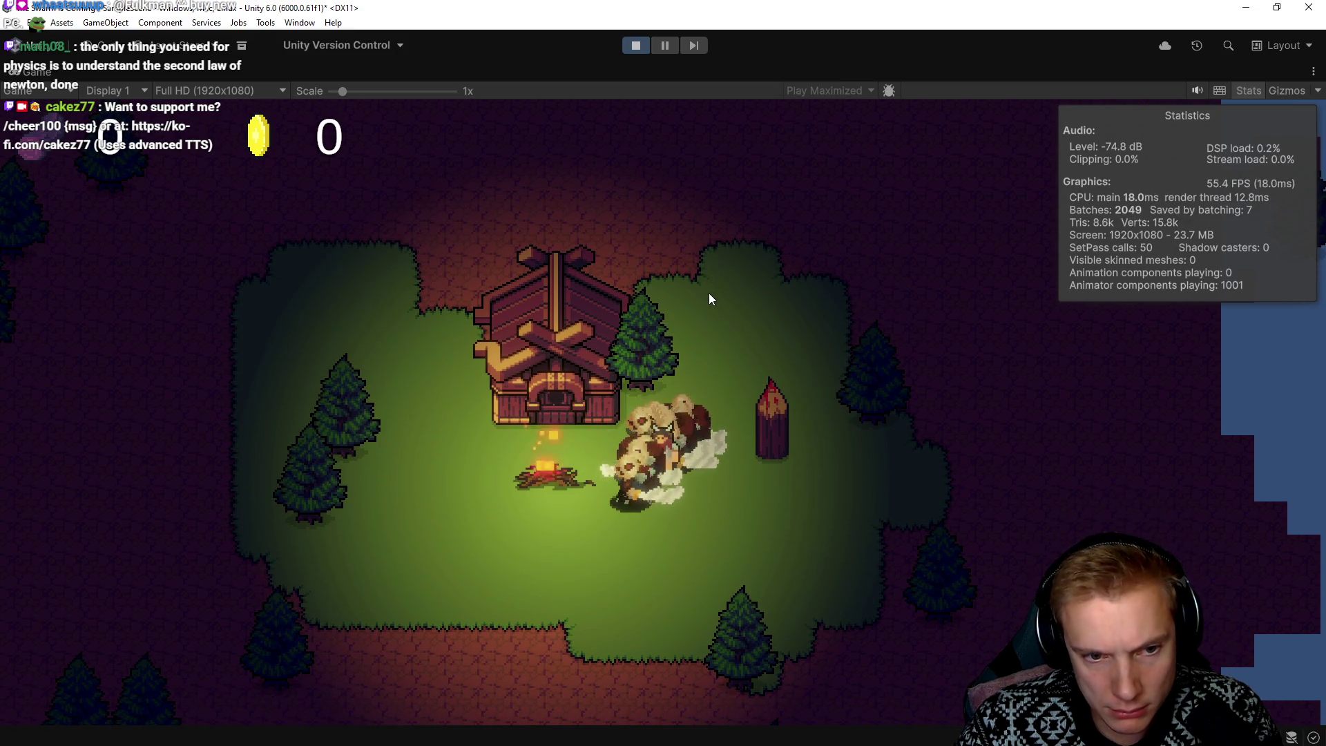
key(s)
key(a)
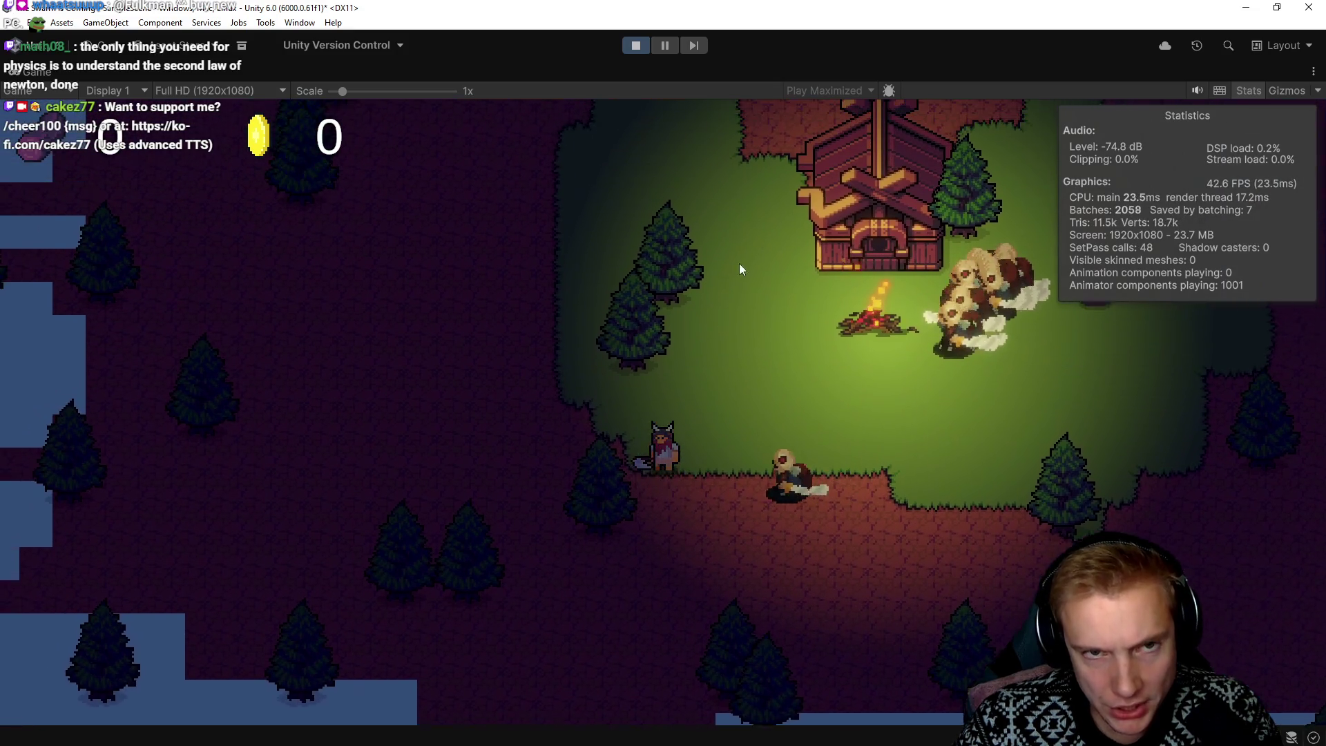
click(635, 45)
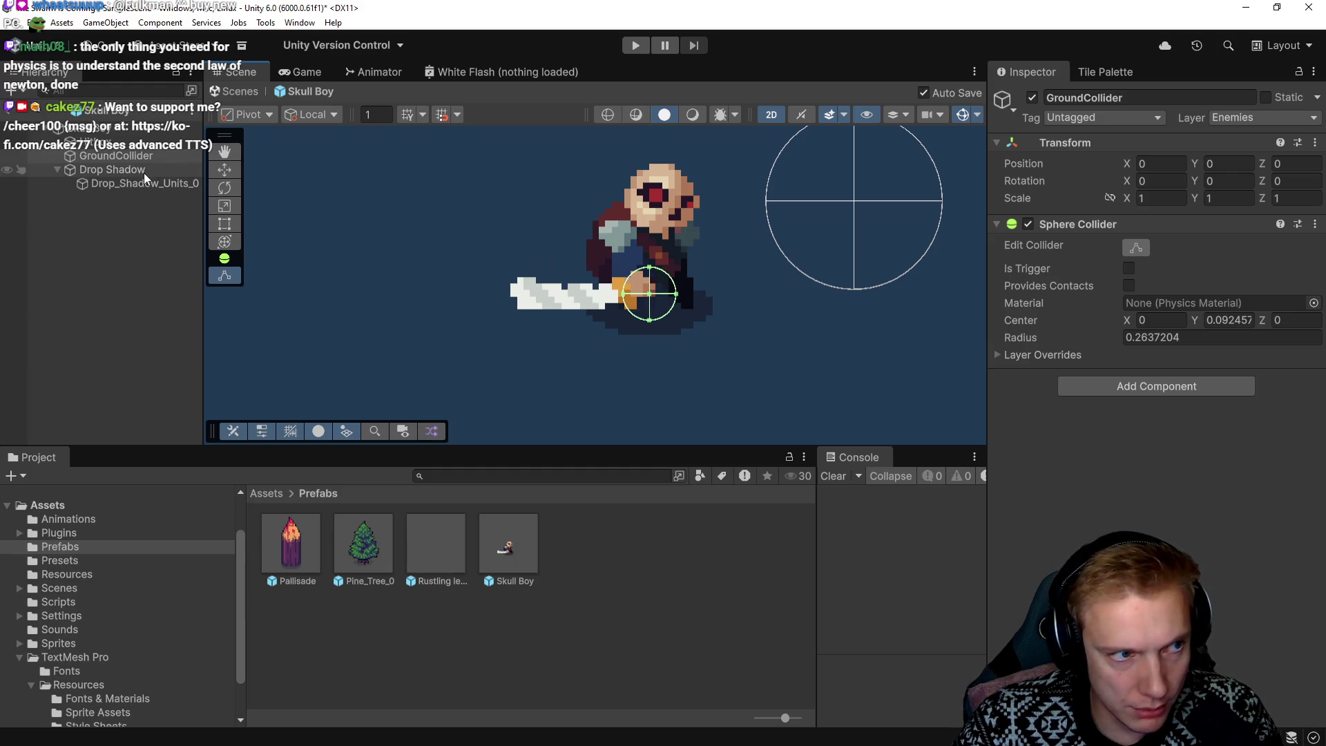
Check the Hitbox's Box Collider 2D options, then select the Skull Boy root object
click(104, 141)
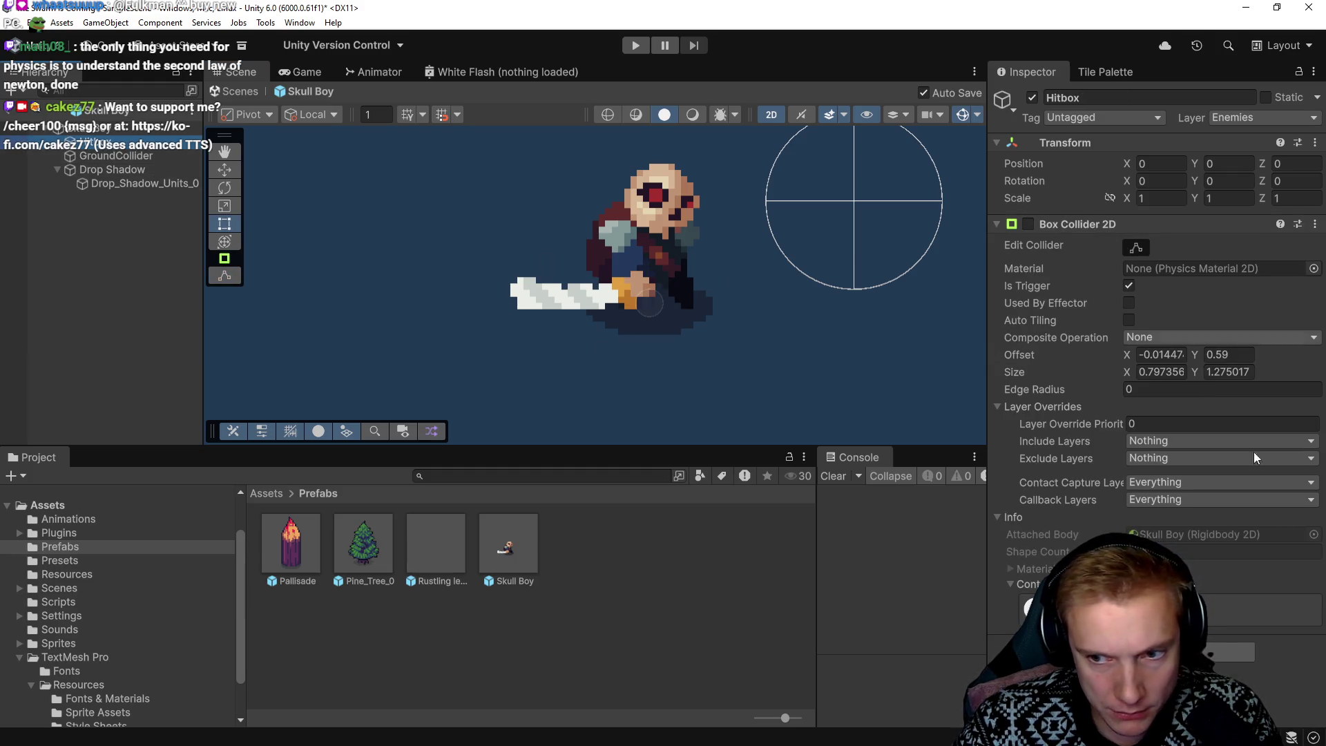
click(1315, 224)
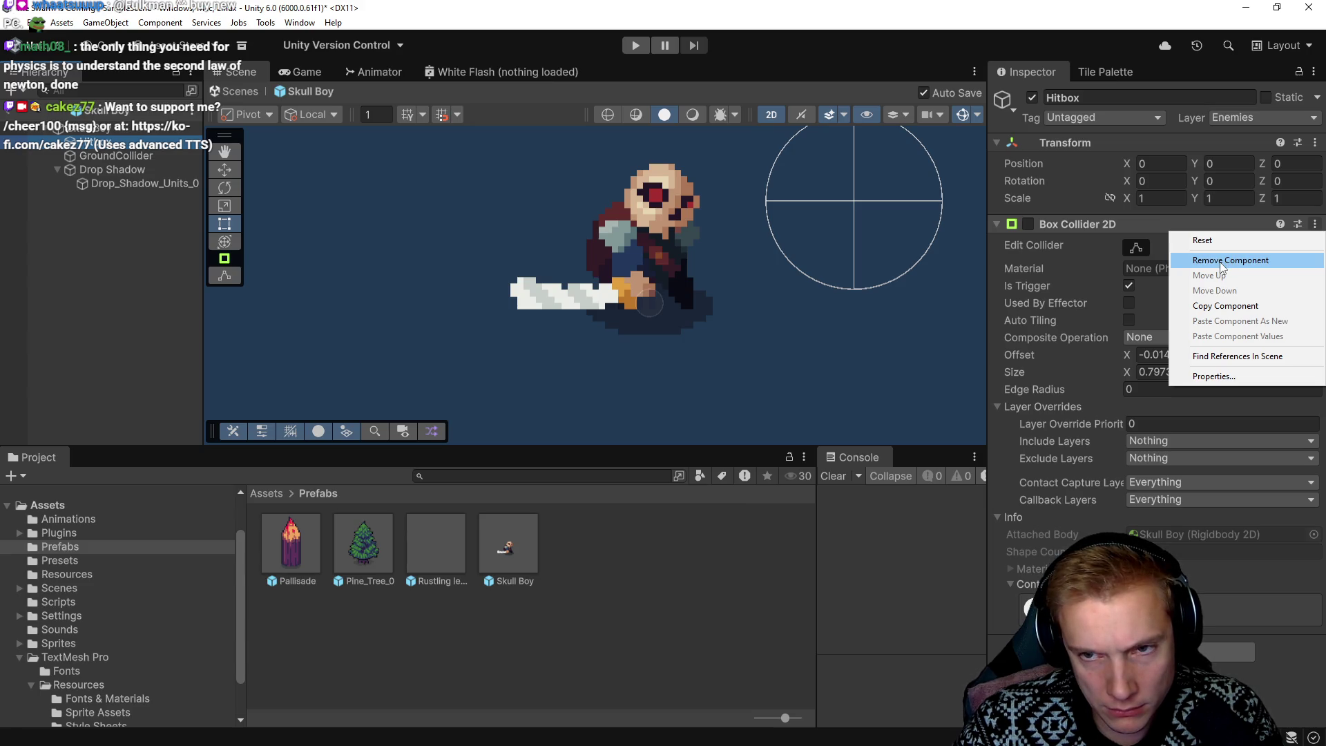
click(103, 173)
click(104, 155)
click(90, 128)
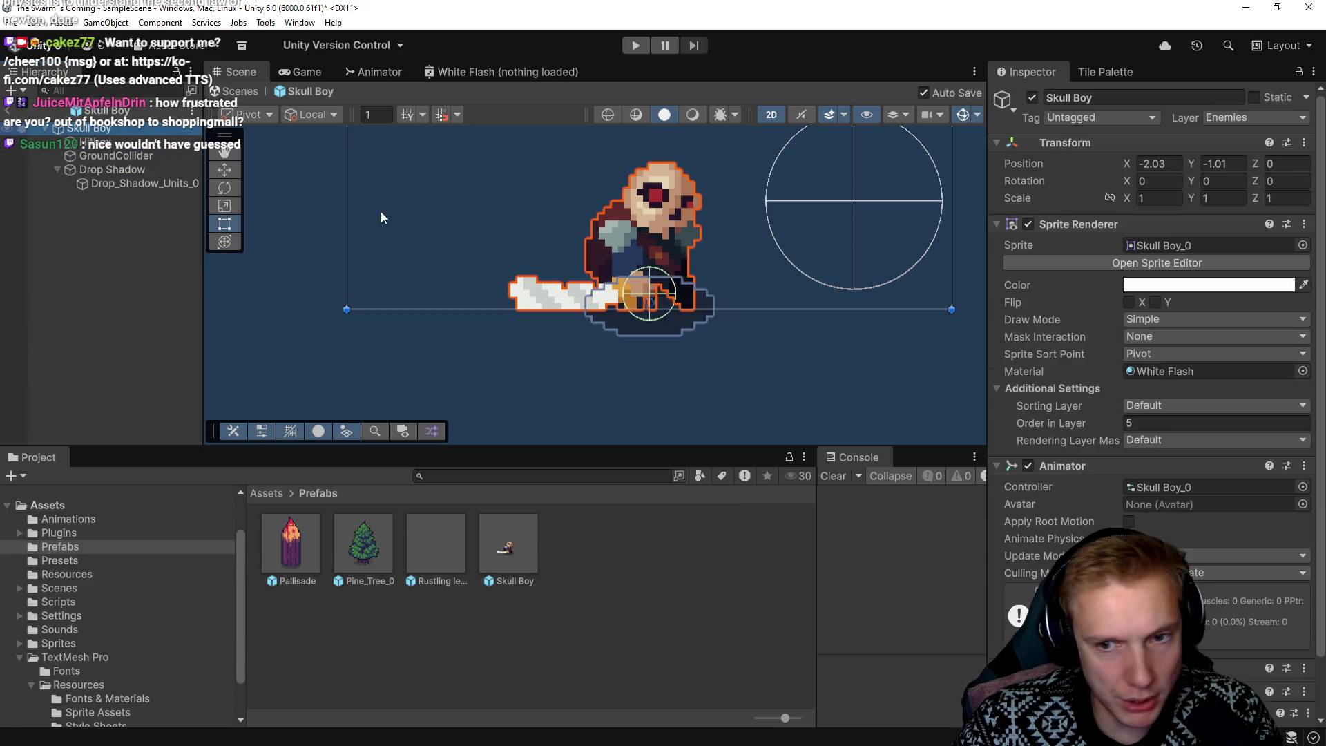
Expand Skull Boy's Rigidbody 2D component in the Inspector and review its settings
scroll(1112, 478, down, 5)
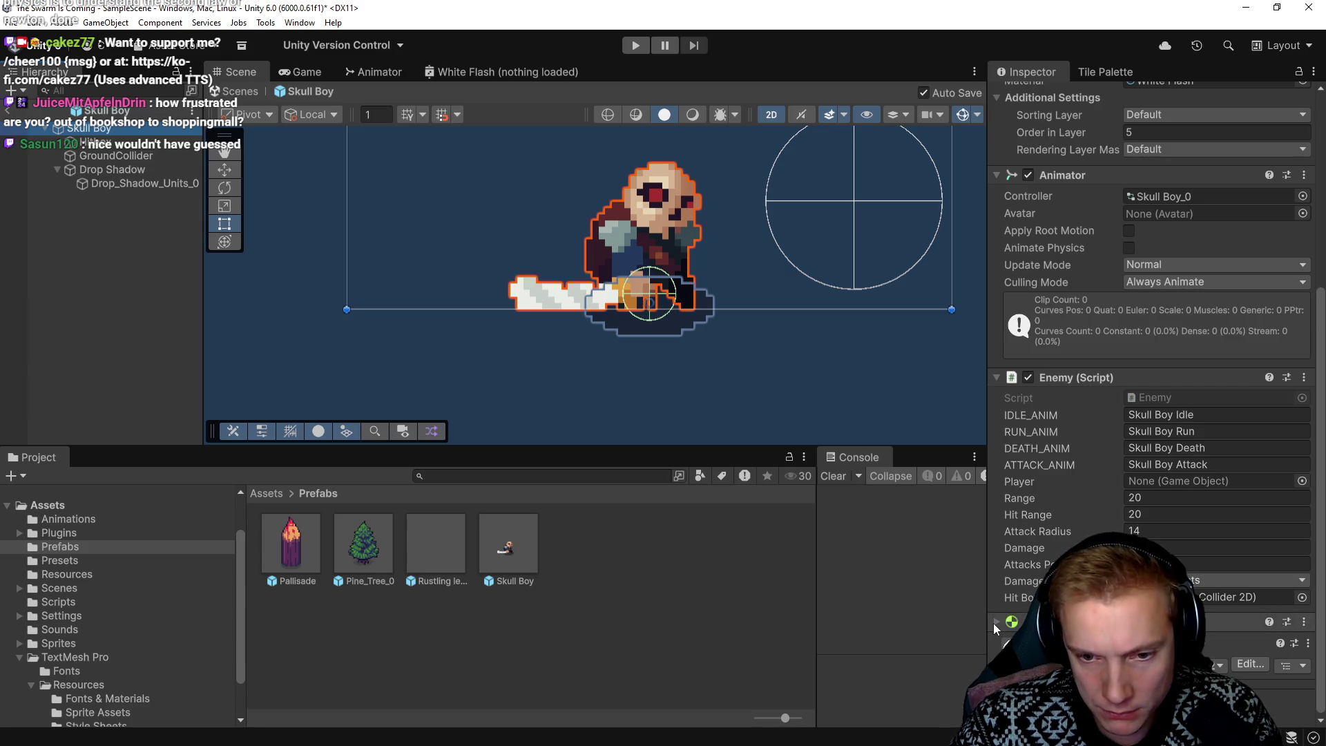
click(1105, 622)
scroll(1150, 414, down, 3)
scroll(1065, 531, down, 3)
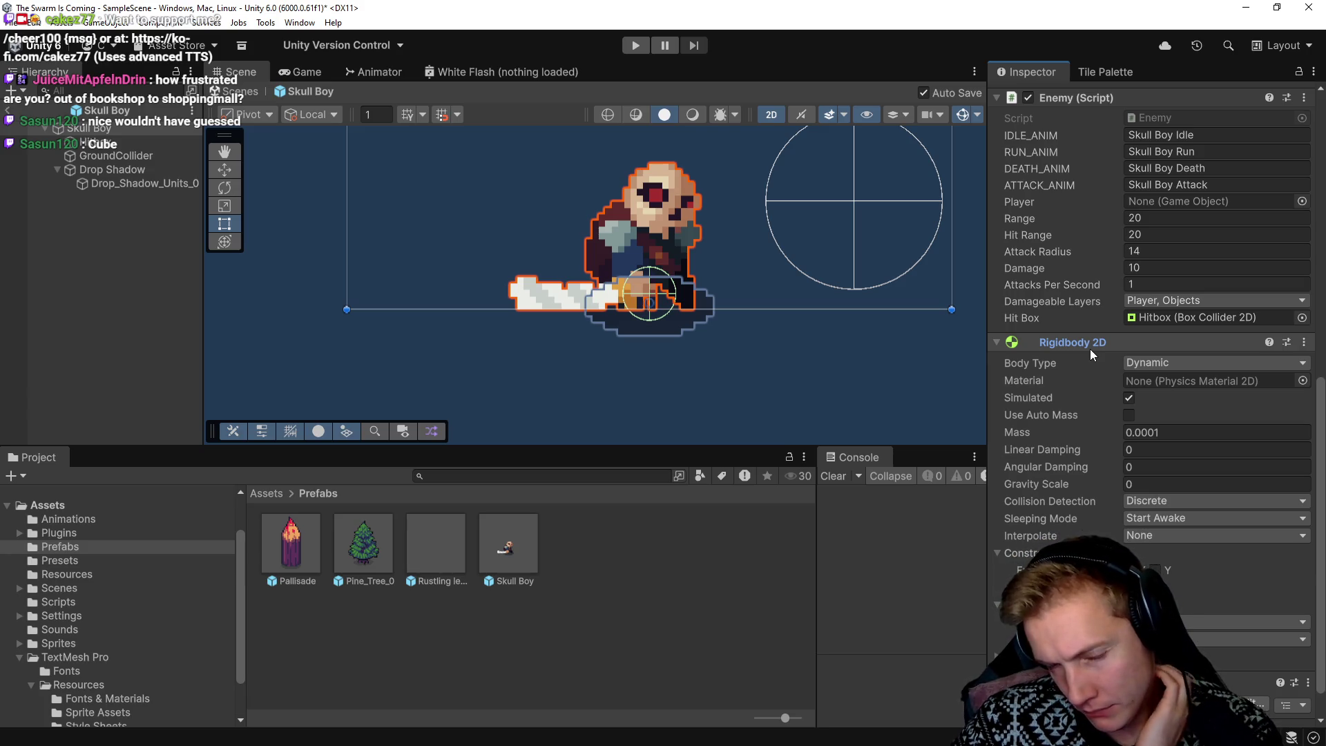
scroll(1126, 366, up, 8)
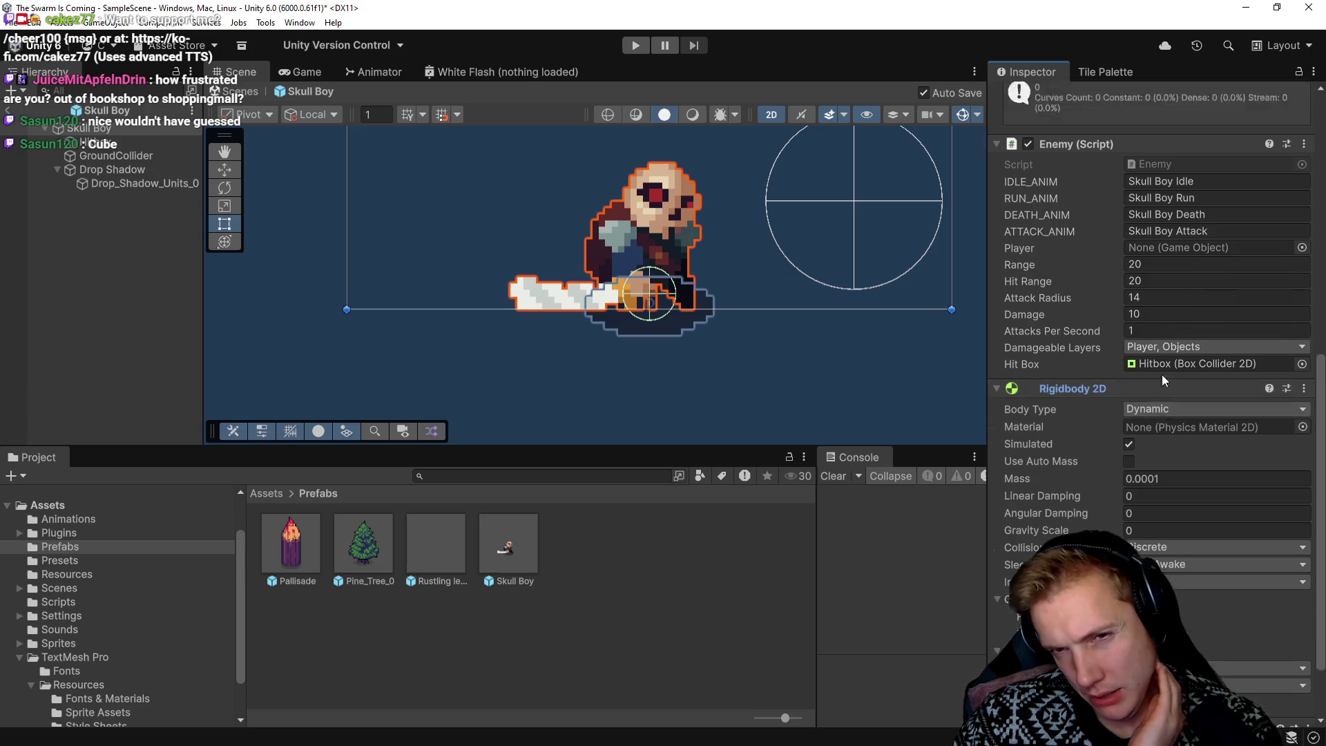
scroll(1098, 396, down, 4)
scroll(1096, 398, down, 4)
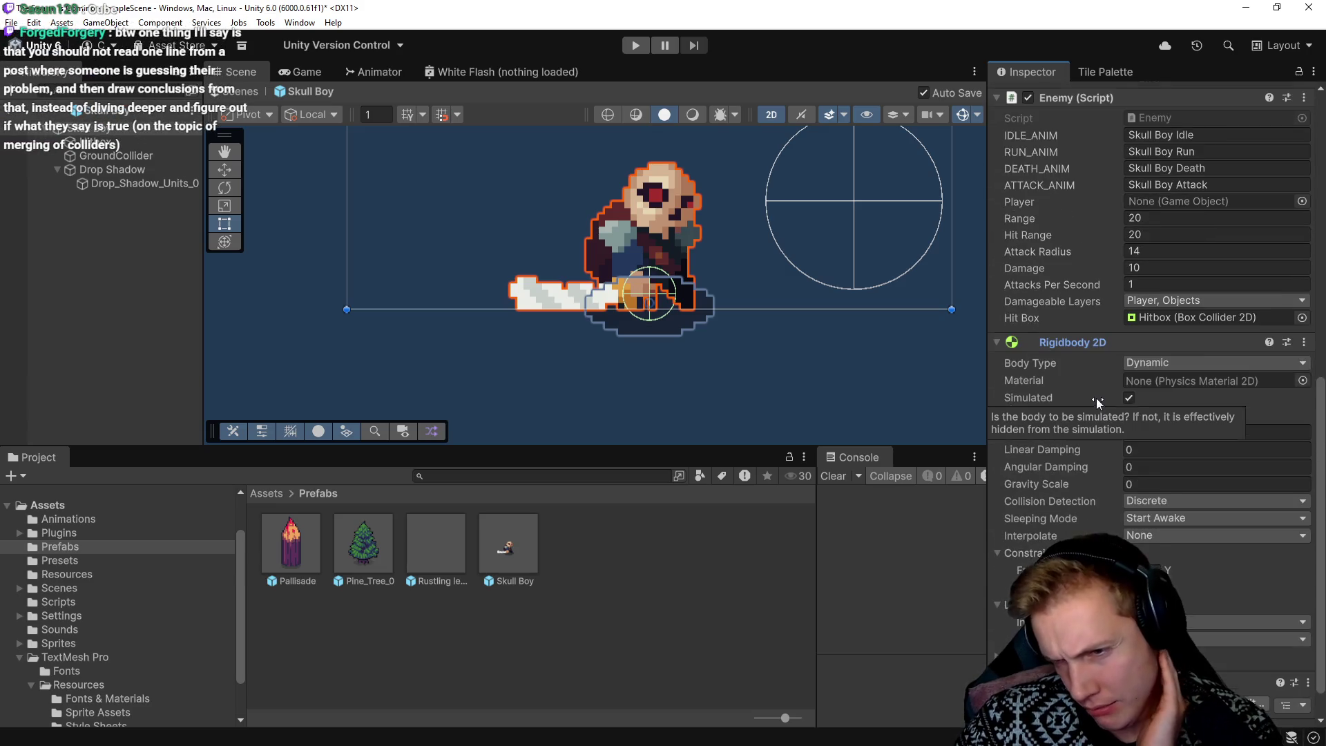
mouse_move(1070, 442)
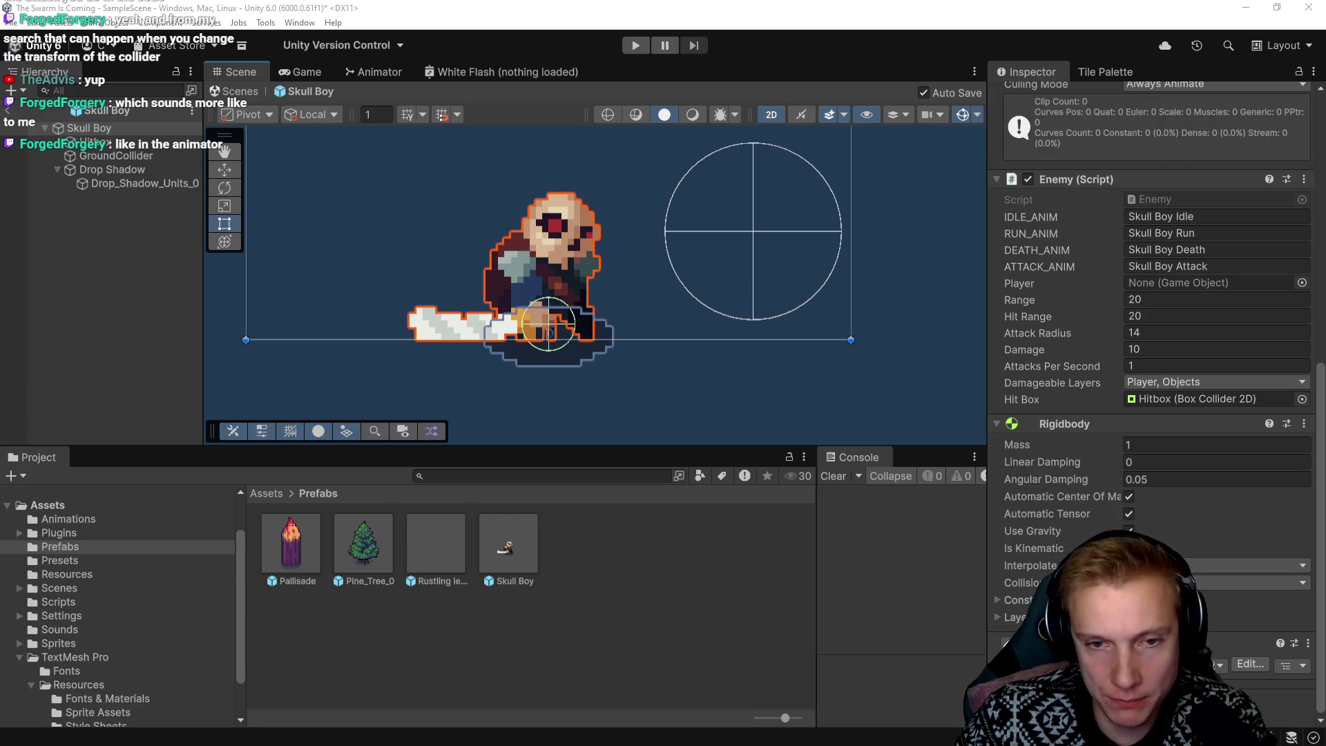
click(106, 155)
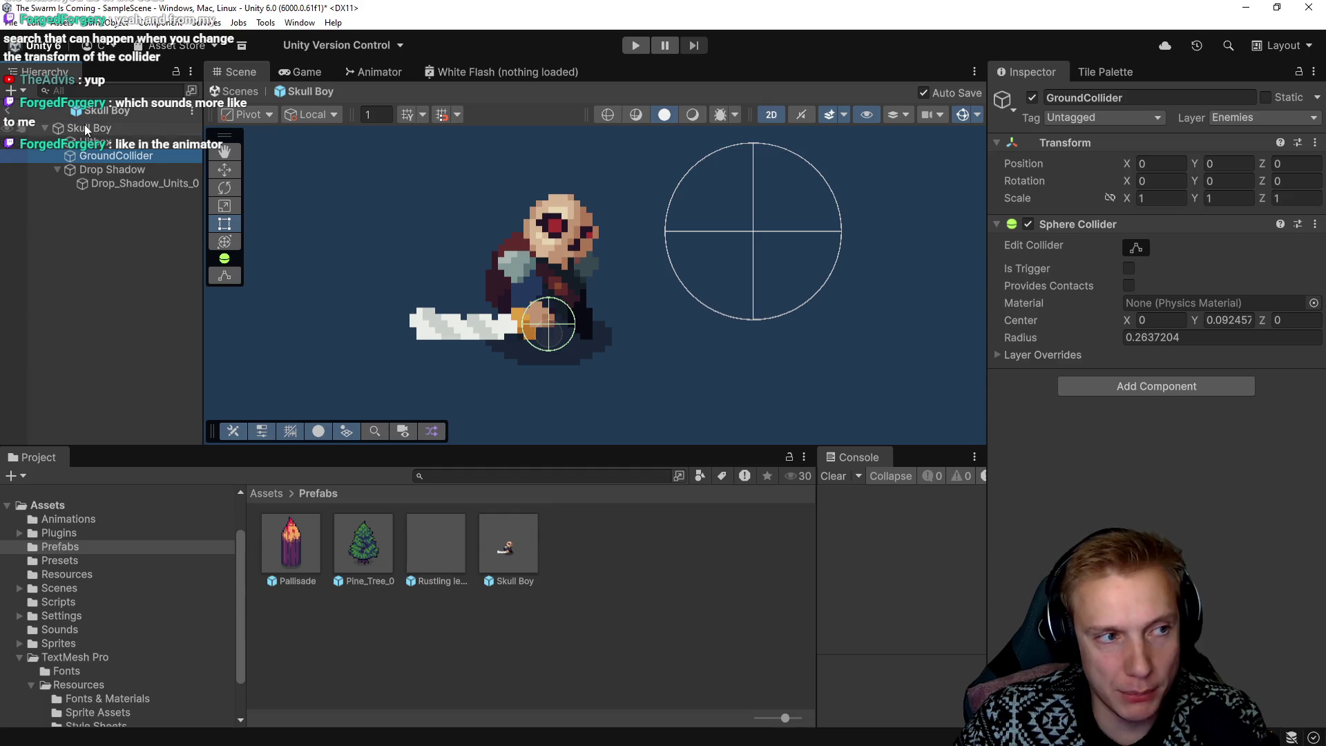
click(90, 128)
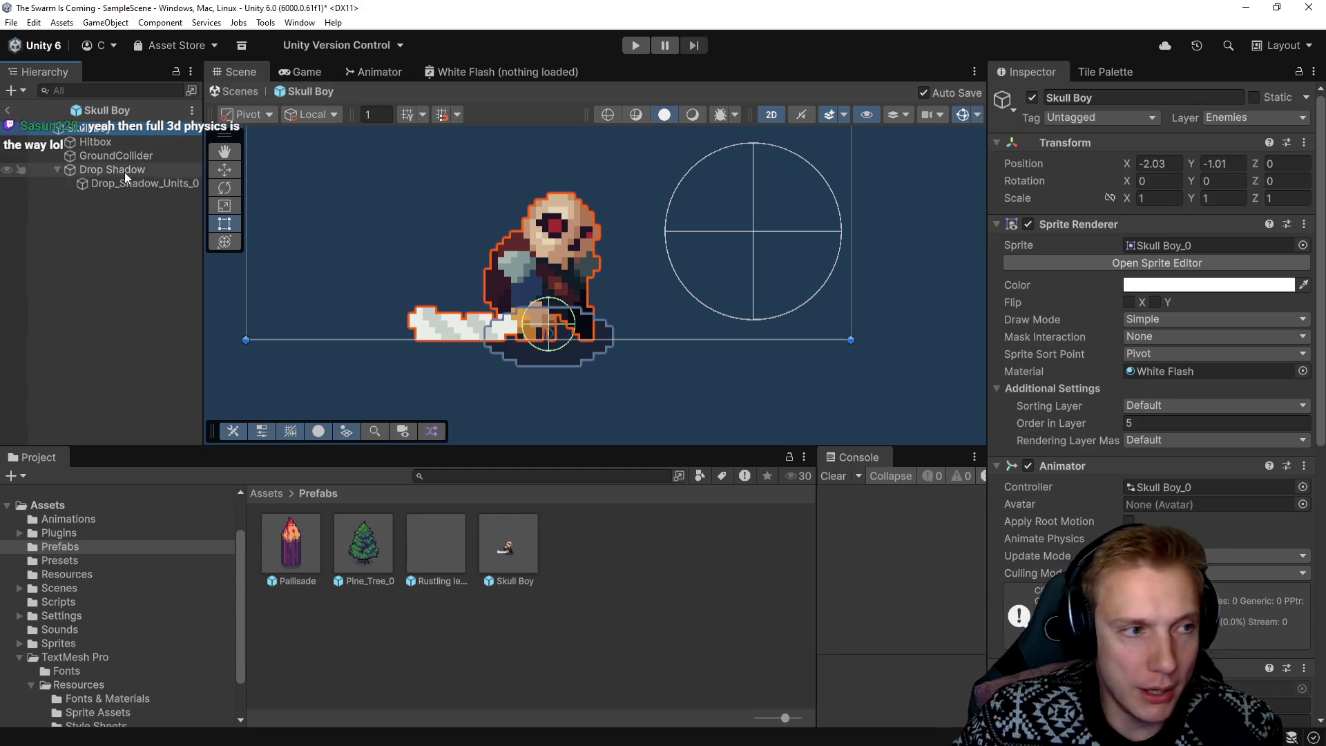
Try adding a 3D Box Collider to the Hitbox by searching 'colli' in Add Component
click(117, 154)
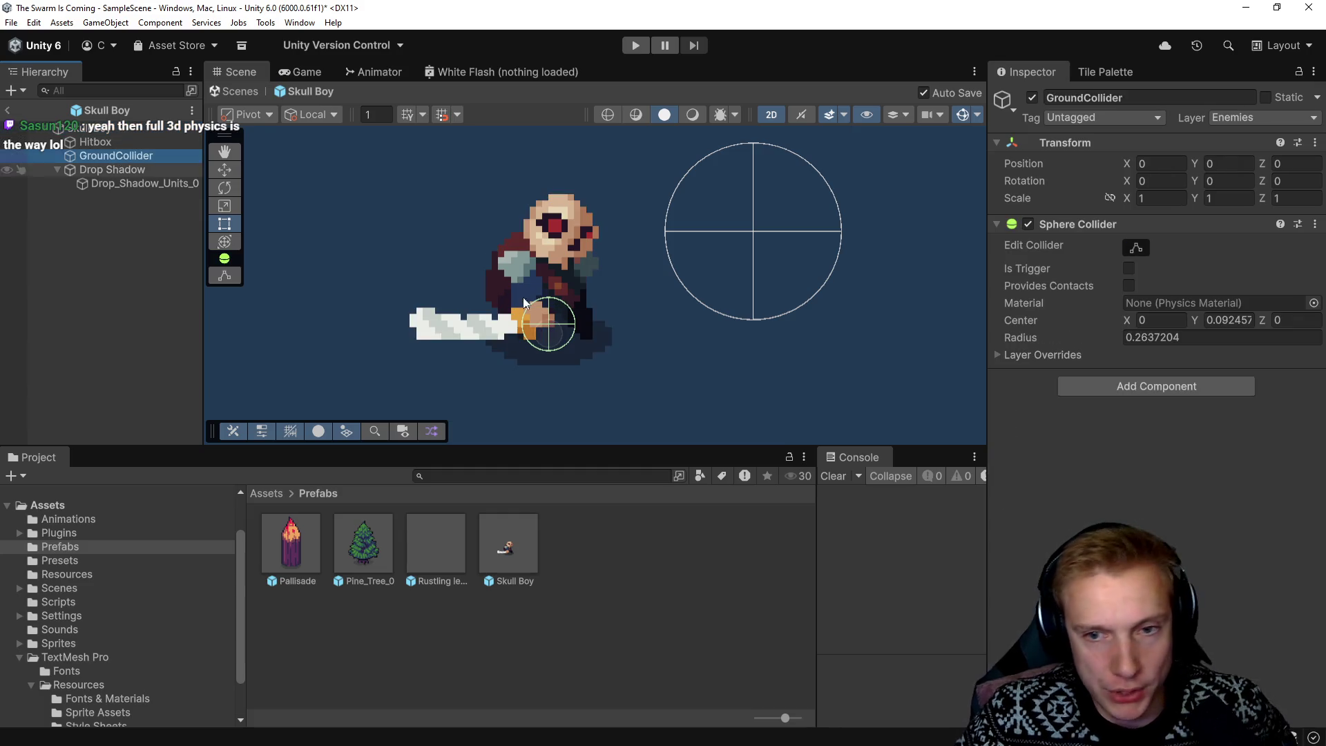
click(138, 144)
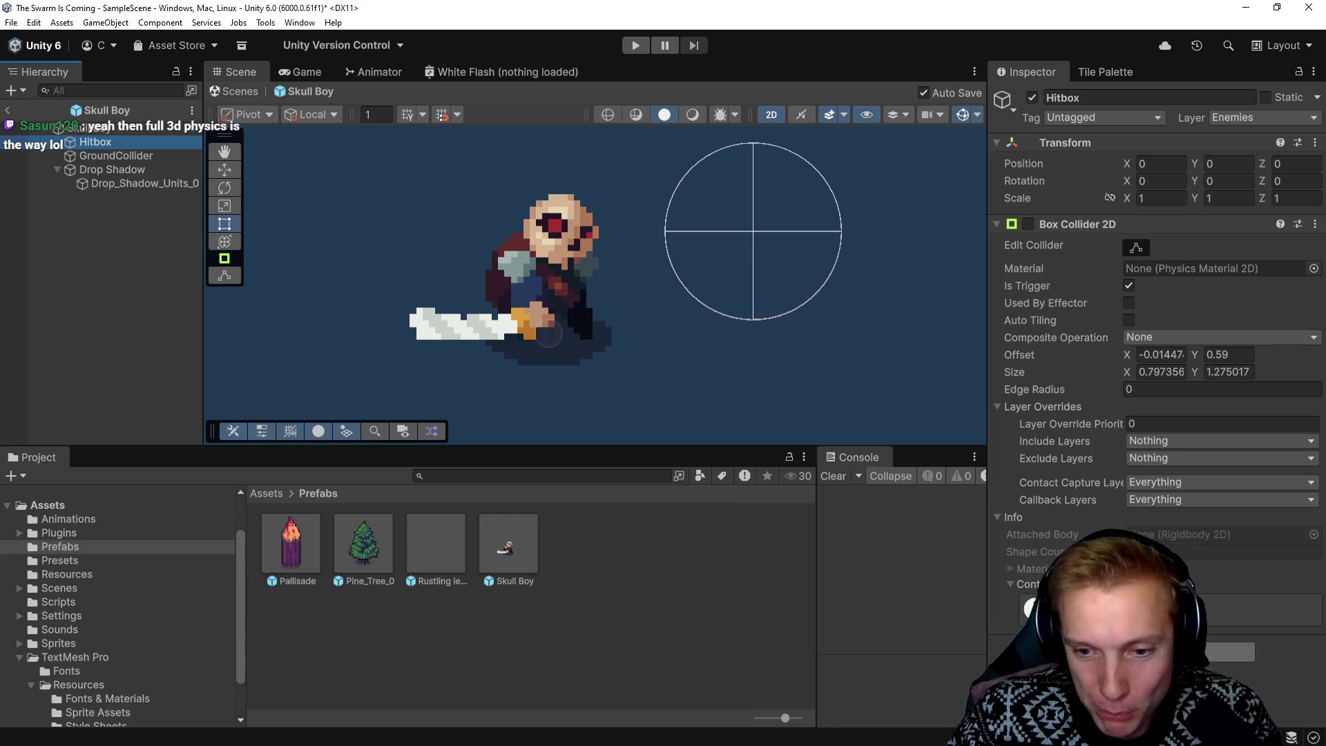
click(1174, 651)
text(rigi)
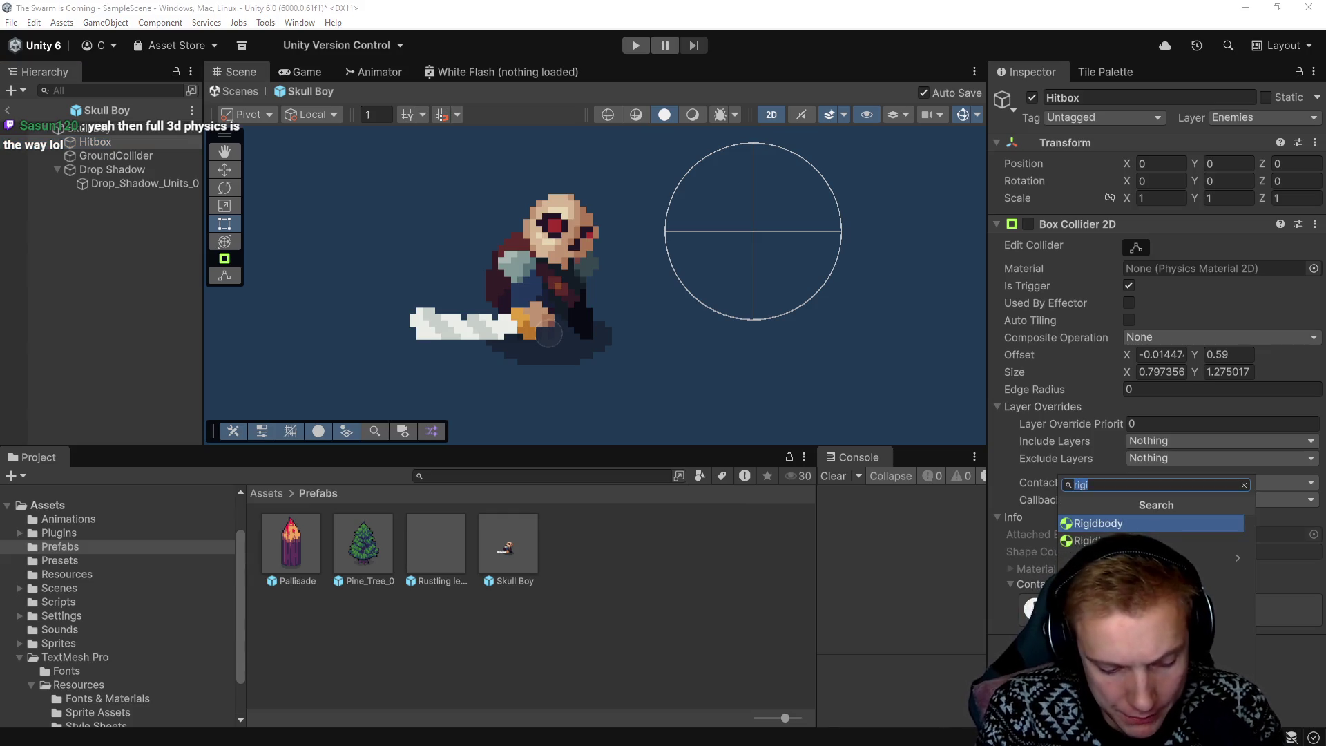
text(qu)
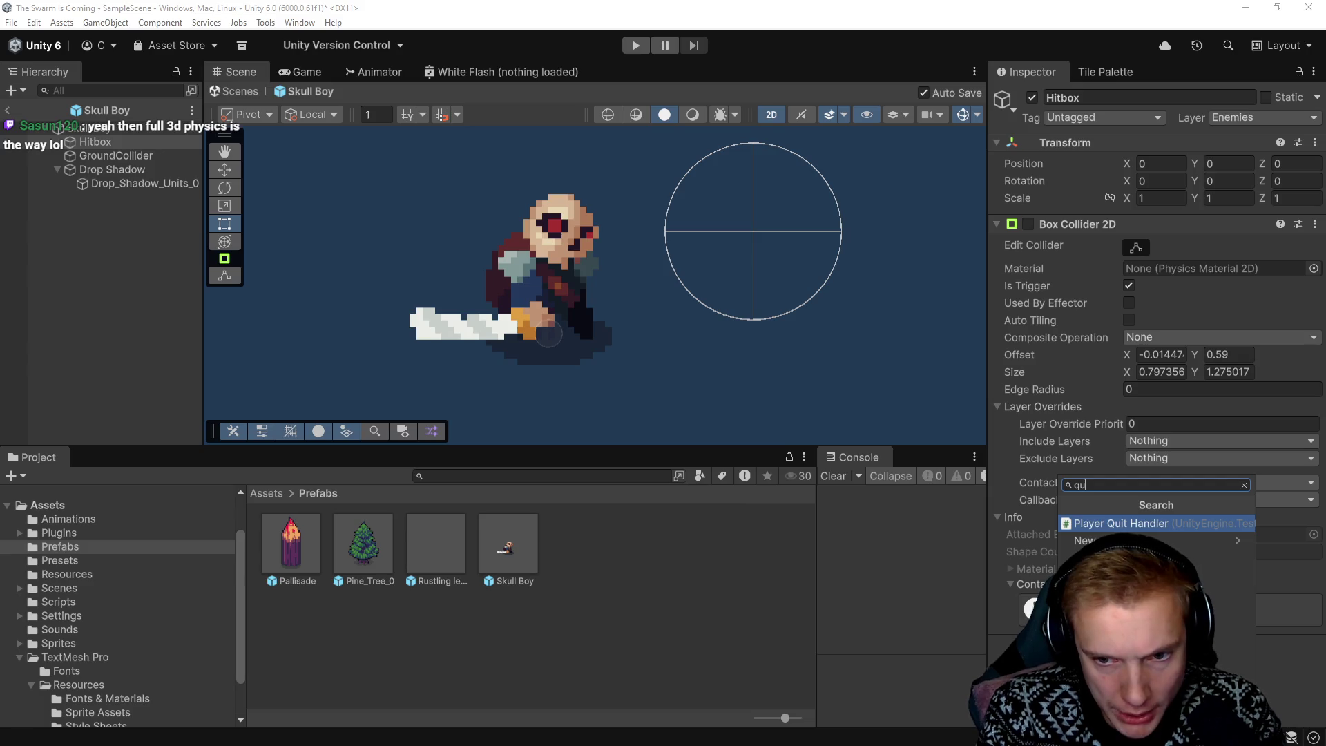
key(BackSpace)
key(BackSpace)
text(colli)
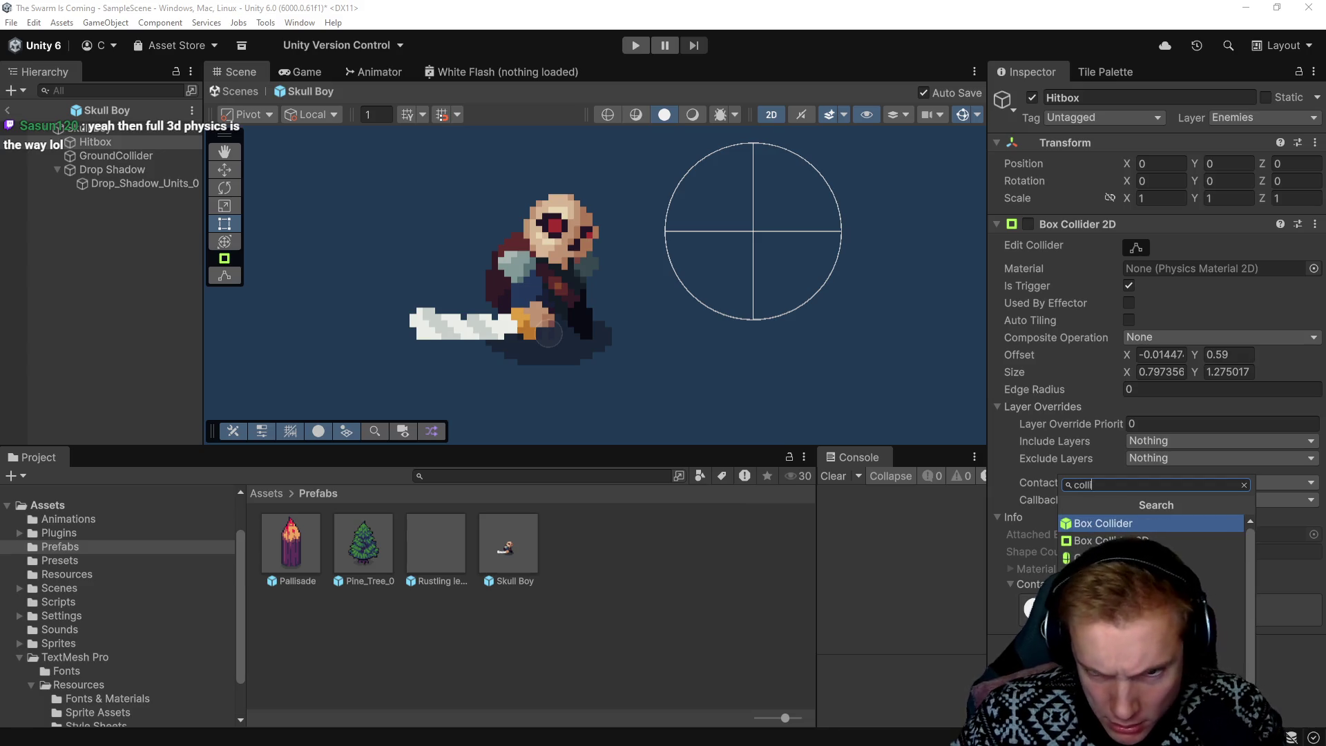
click(1099, 523)
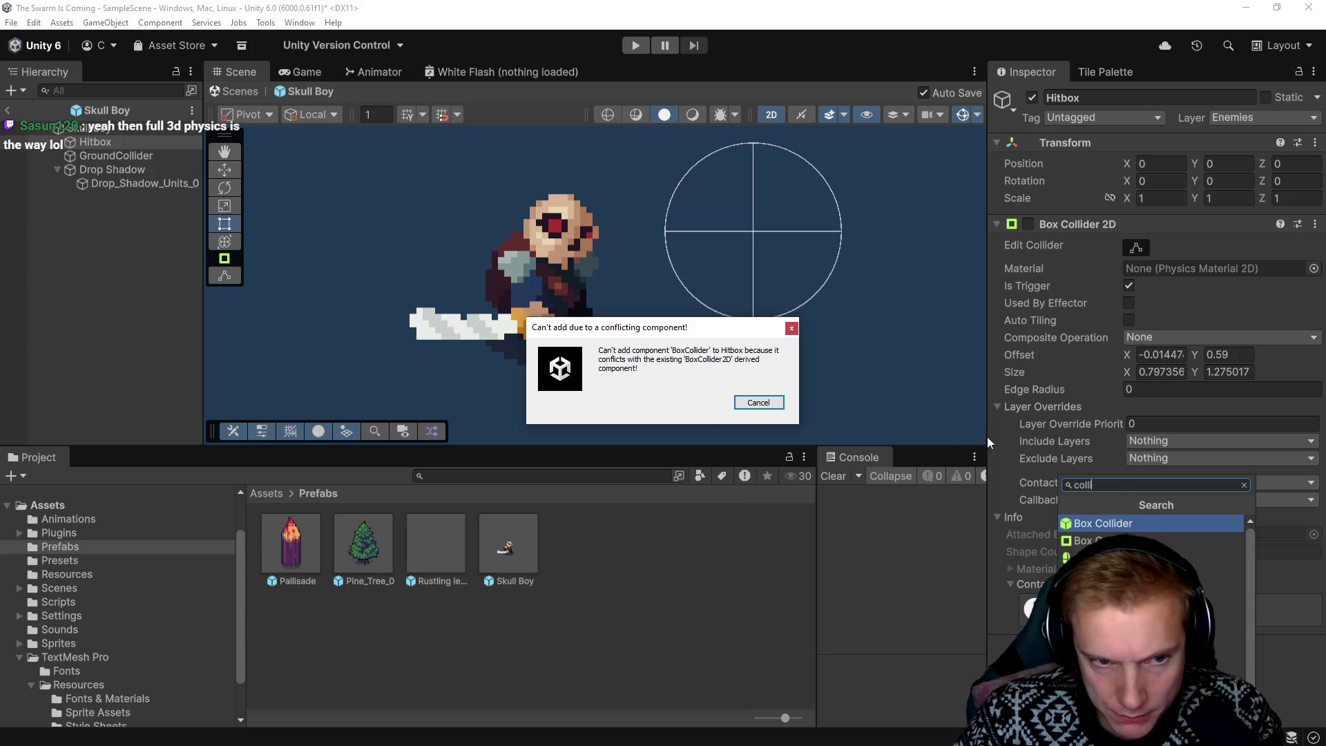
Dismiss the conflicting-component warning and remove the Hitbox's Box Collider 2D
click(758, 402)
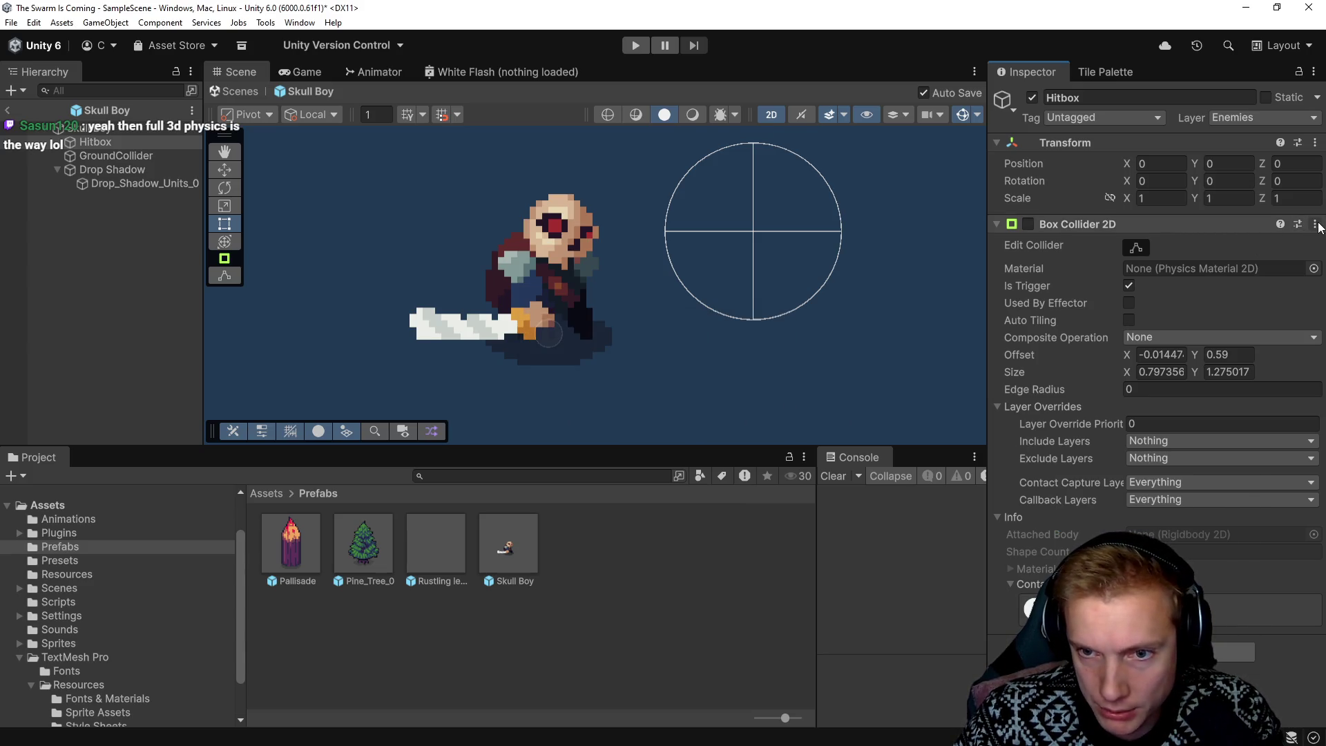
click(1315, 224)
click(1201, 261)
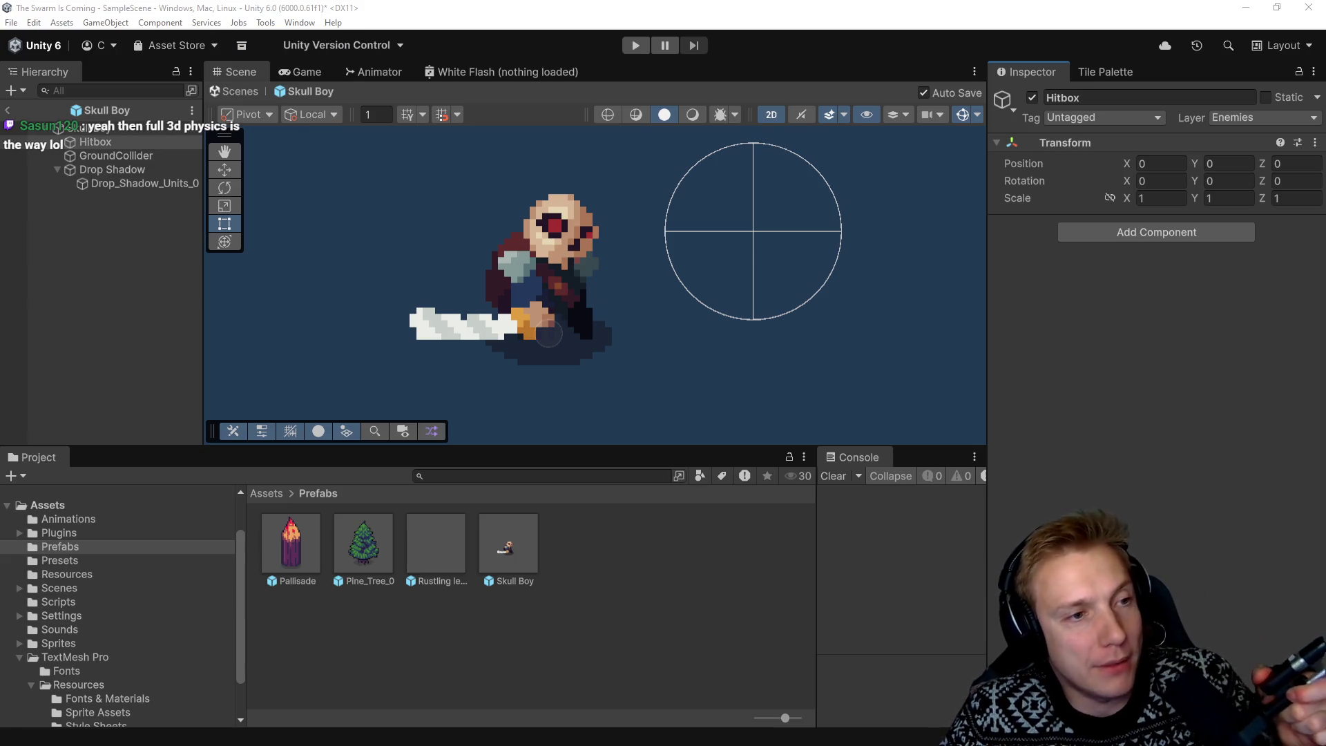
Add a 3D Box Collider component to the Hitbox object
click(97, 143)
click(1143, 230)
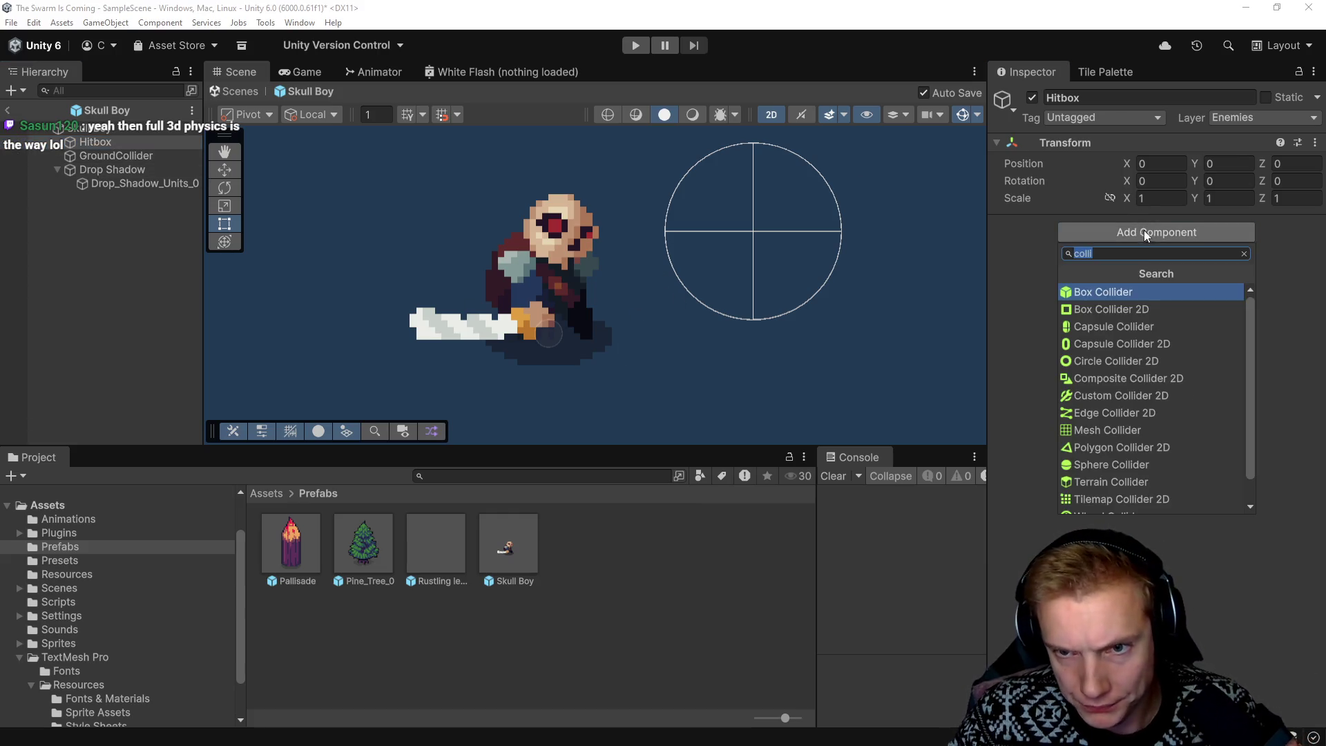
click(1105, 293)
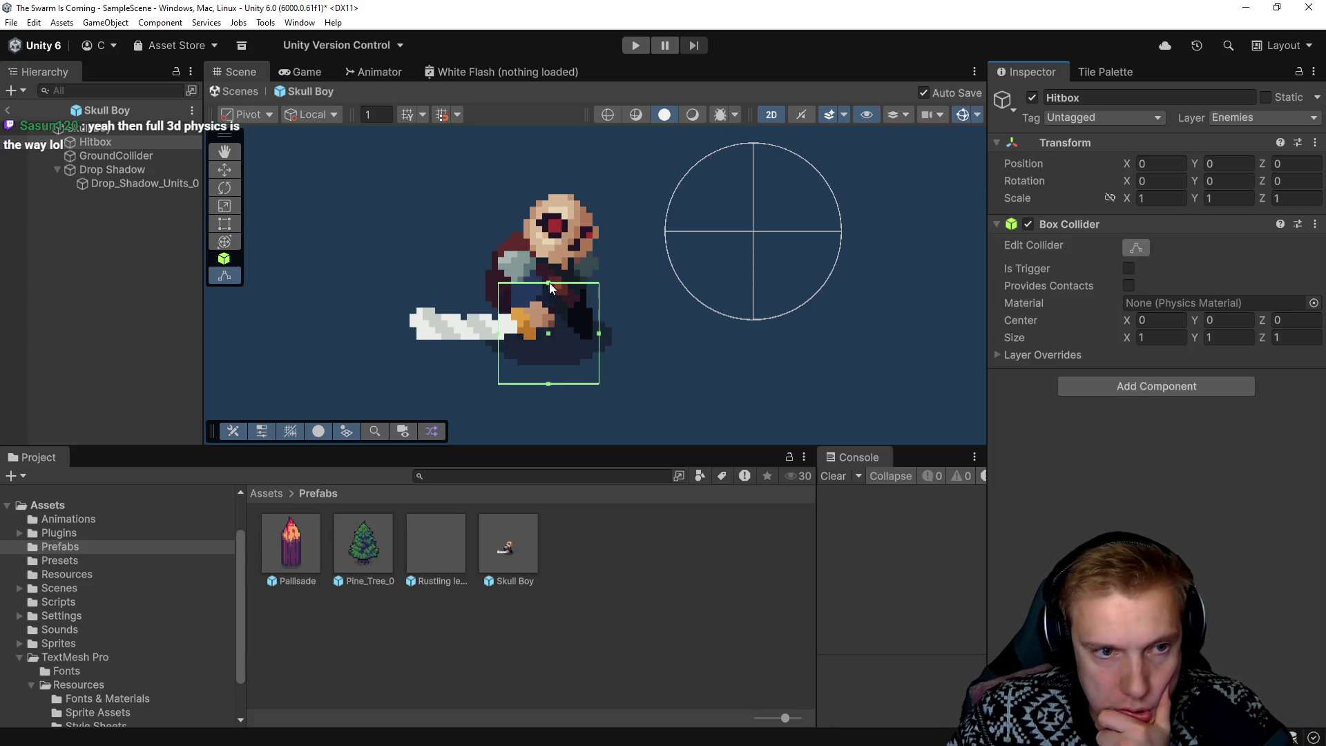
Resize the collider to fit Skull Boy's body, about 0.815 wide and 1.130 tall
drag(549, 283, 555, 233)
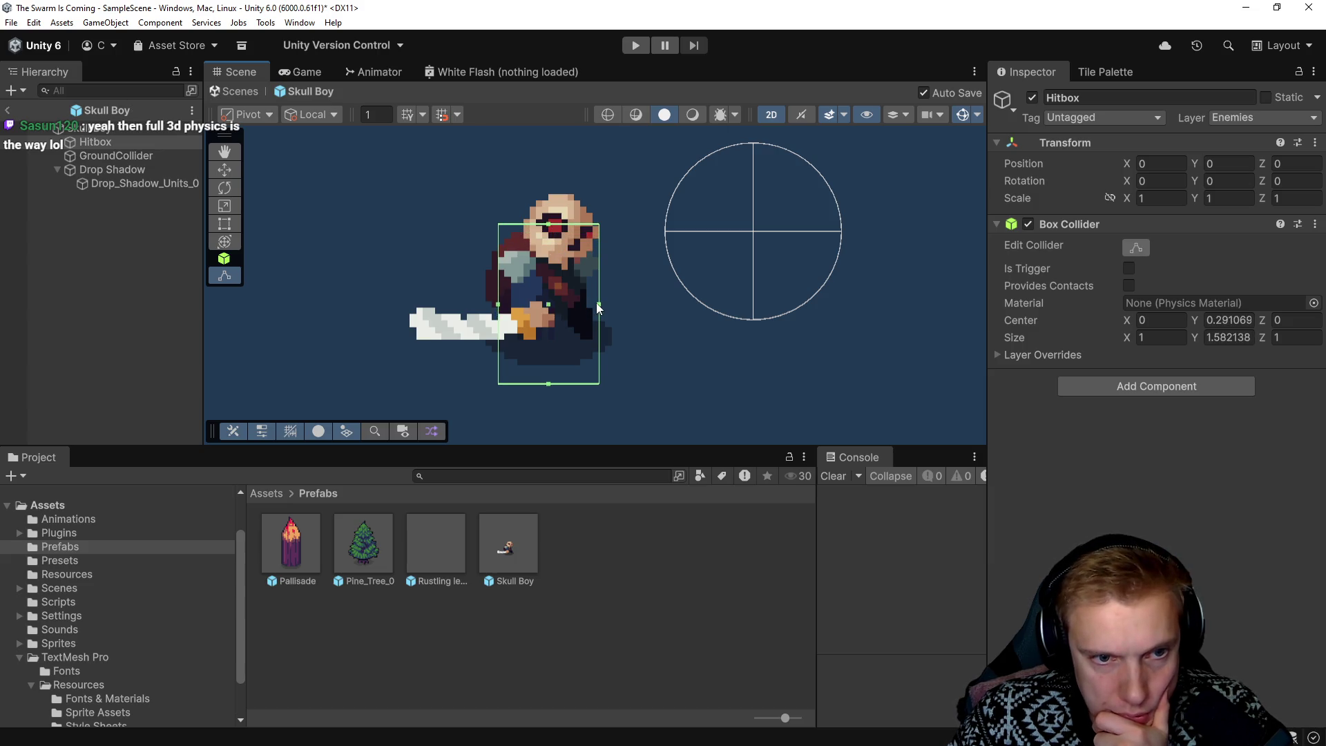
drag(595, 302, 509, 304)
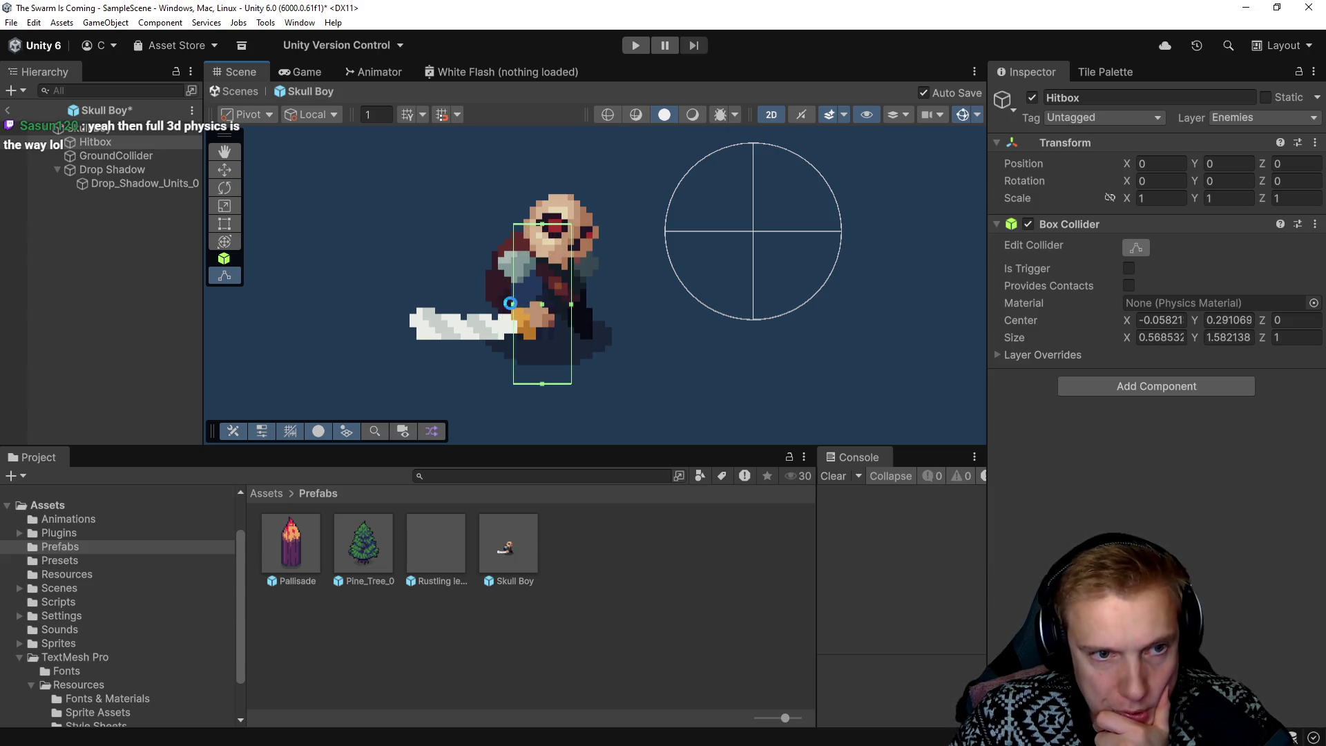
drag(543, 385, 545, 338)
mouse_move(572, 283)
mouse_down()
mouse_move(588, 280)
mouse_move(508, 284)
mouse_up()
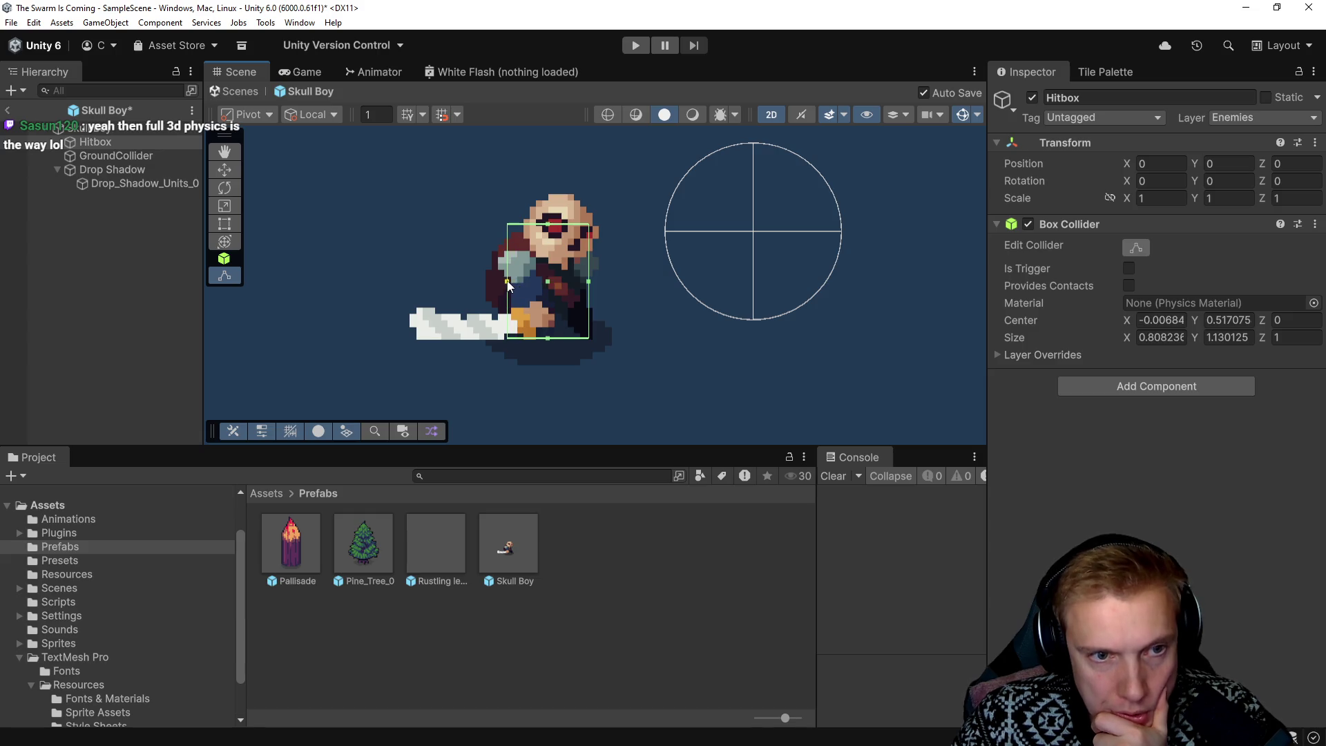
scroll(584, 295, up, 5)
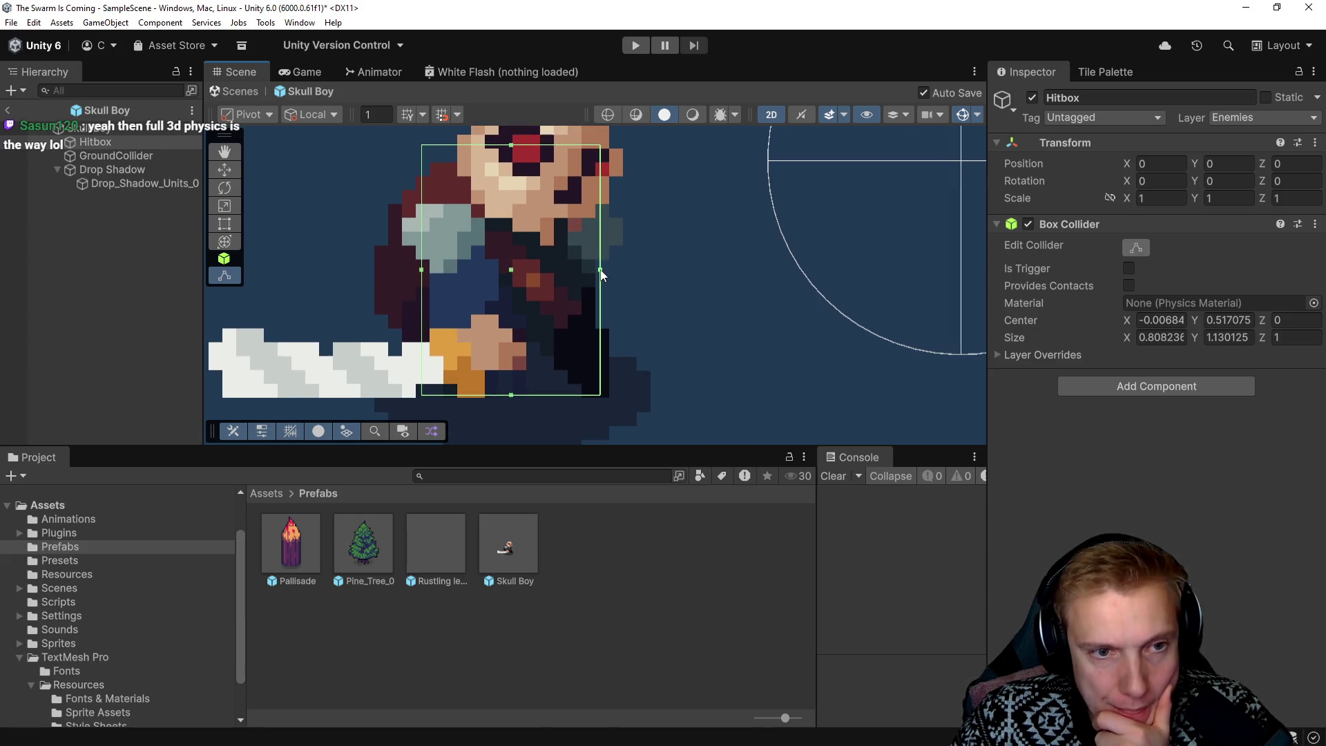
drag(600, 274, 598, 275)
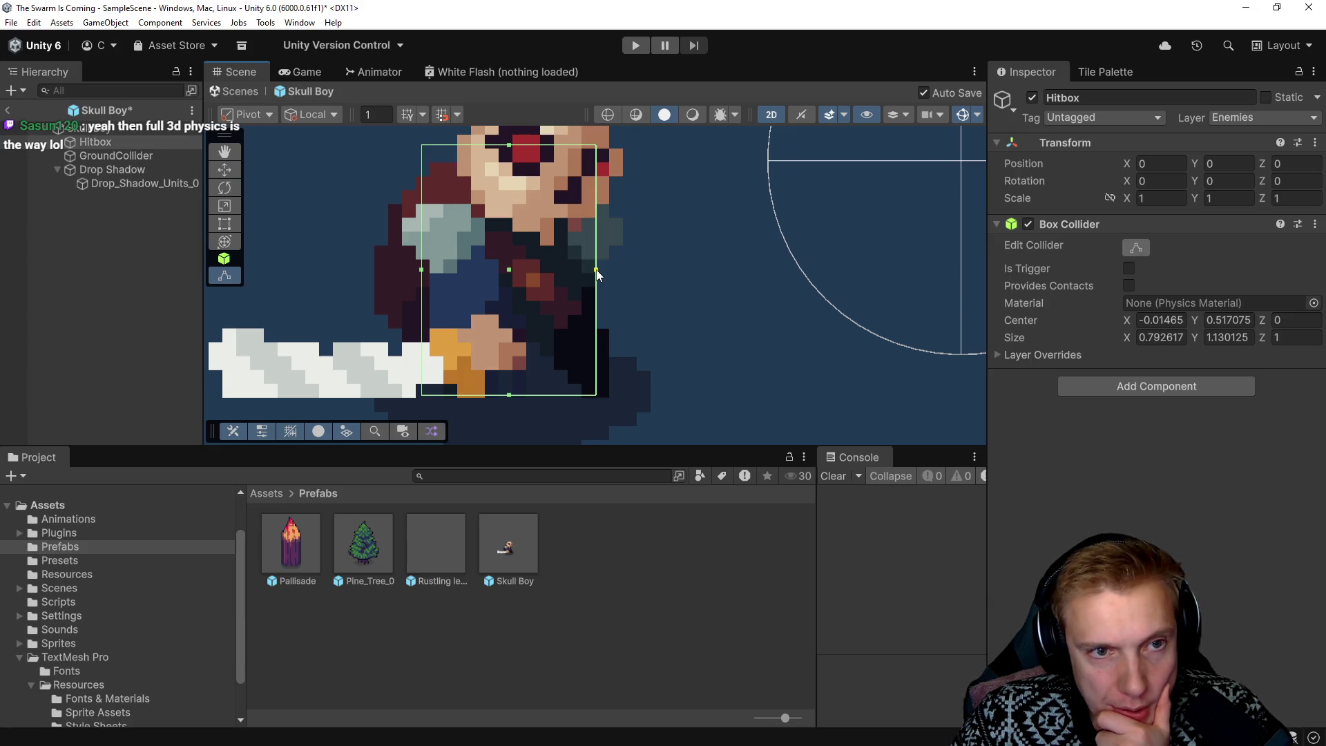
scroll(416, 268, up, 4)
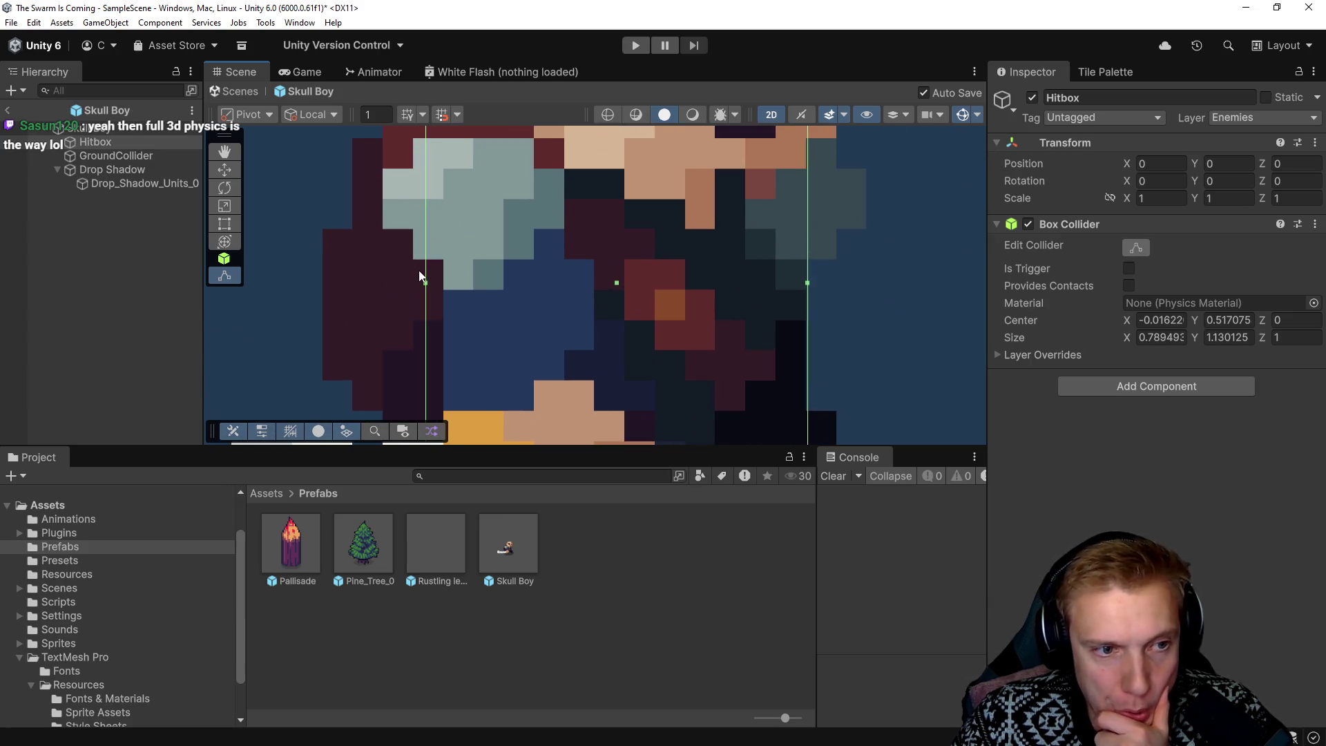
drag(425, 285, 413, 282)
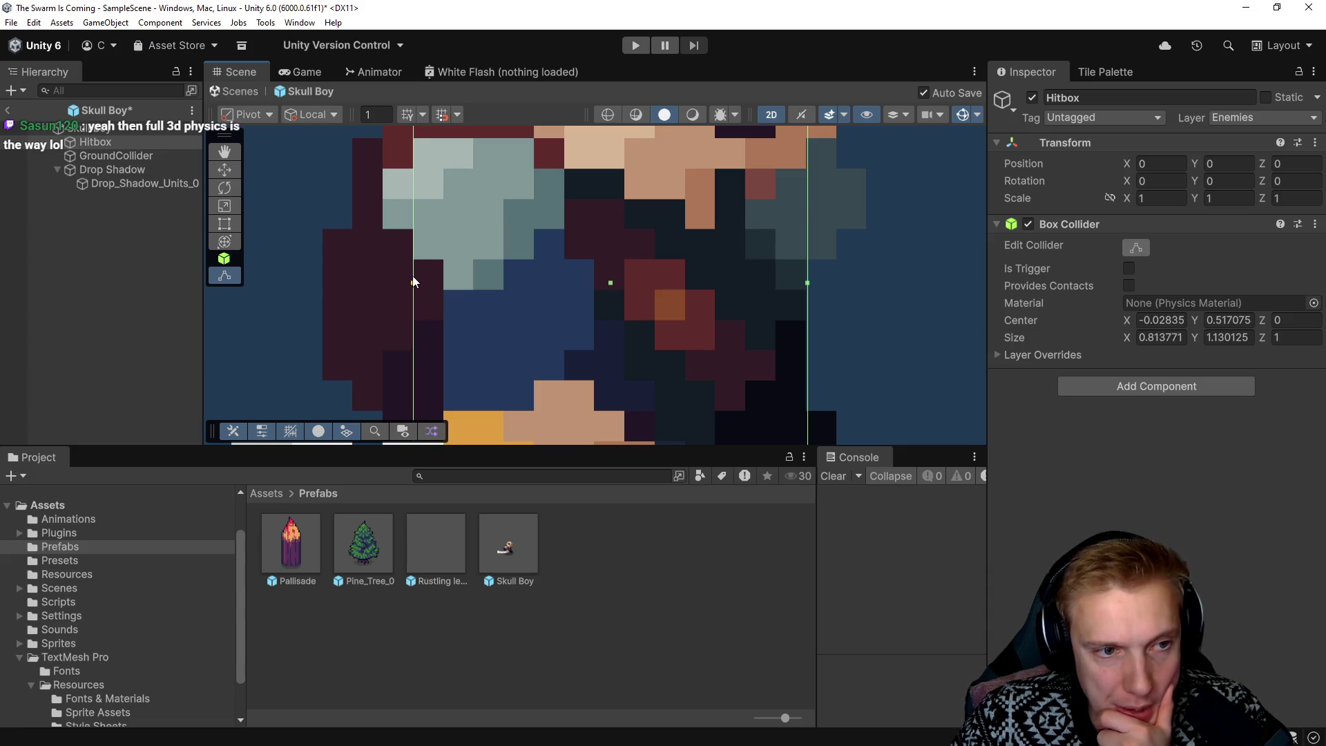
scroll(723, 279, up, 5)
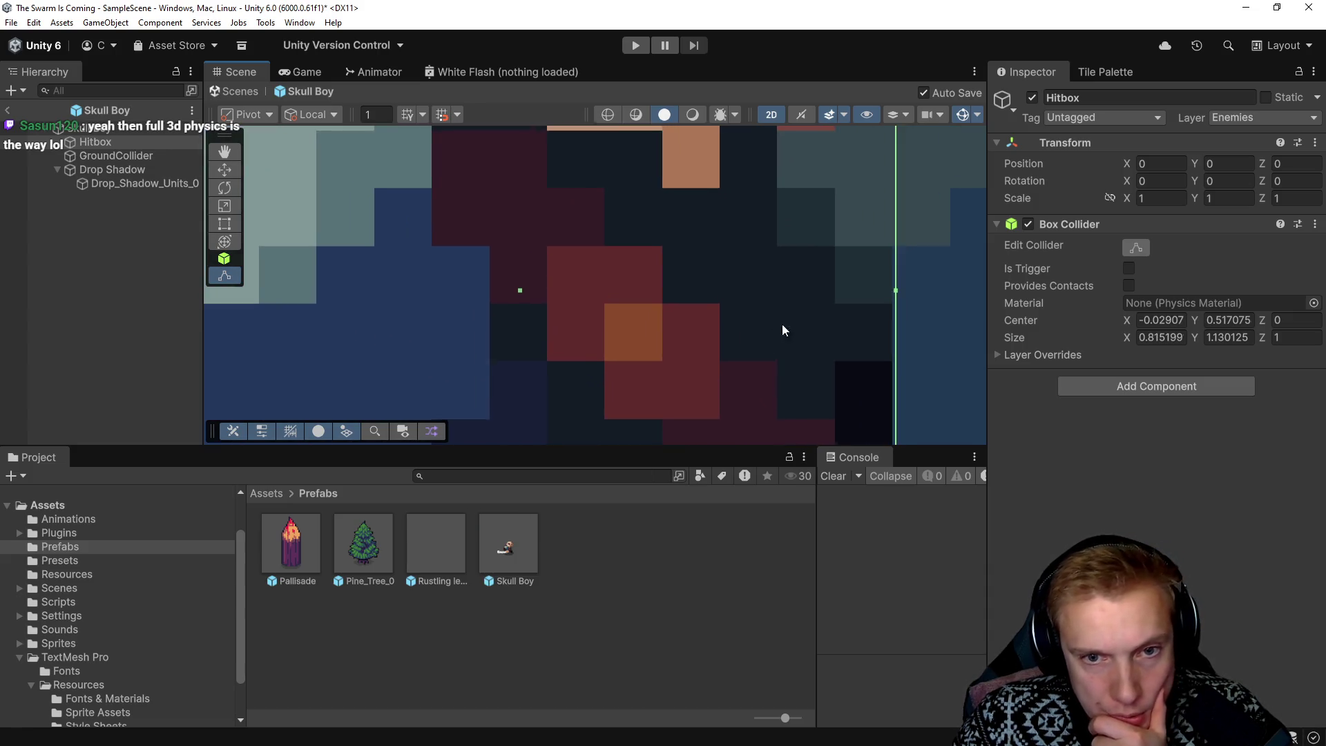